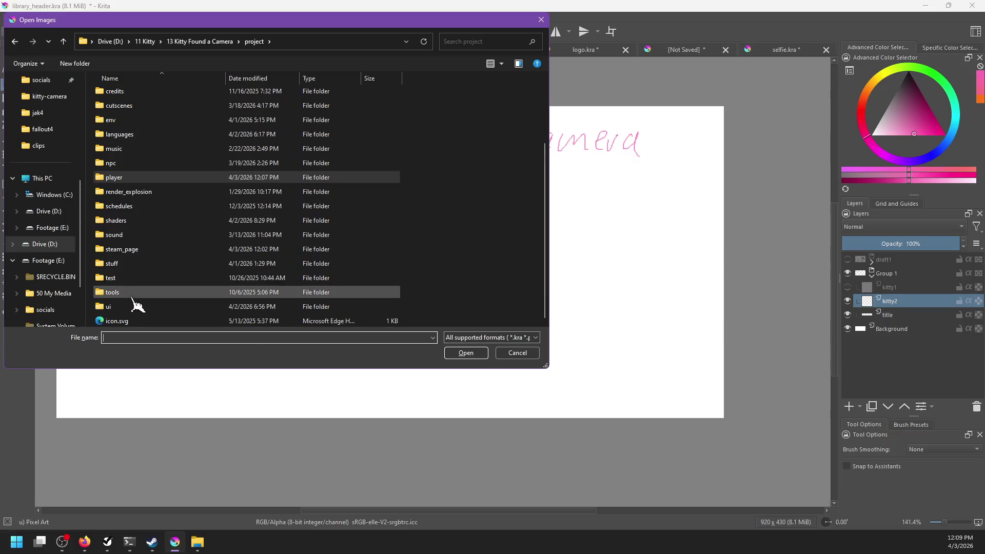
- Open camera.png from the stuff > items folder
double_click(114, 319)
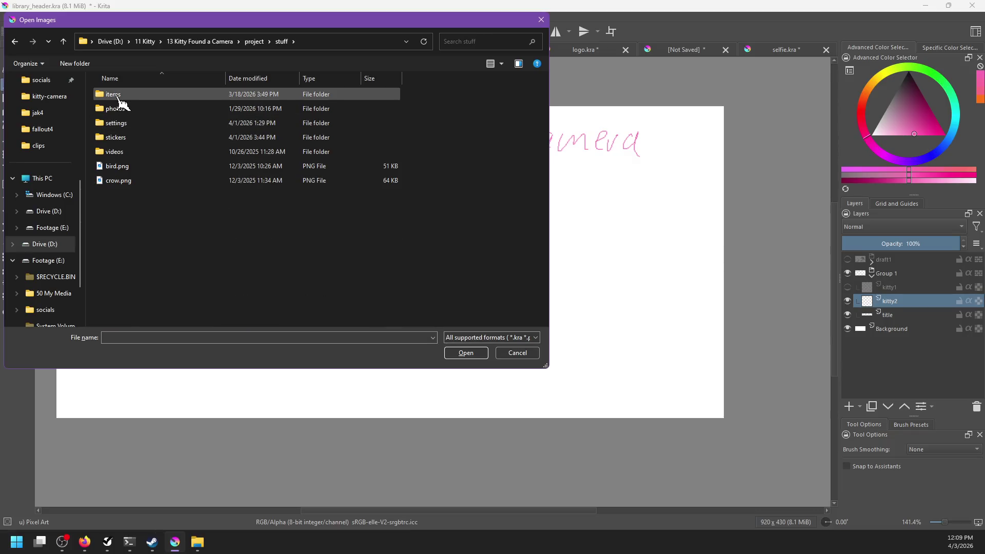
double_click(117, 95)
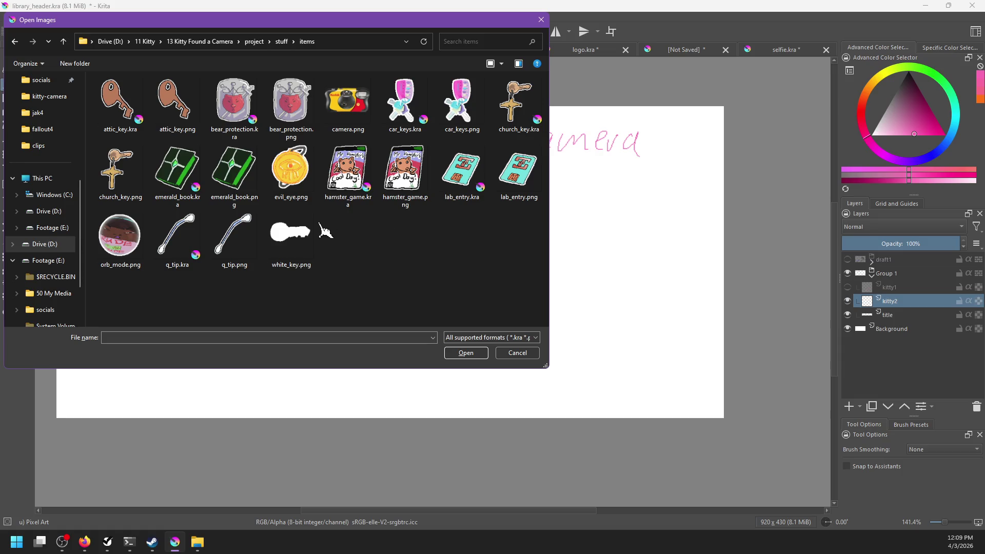
key("Escape")
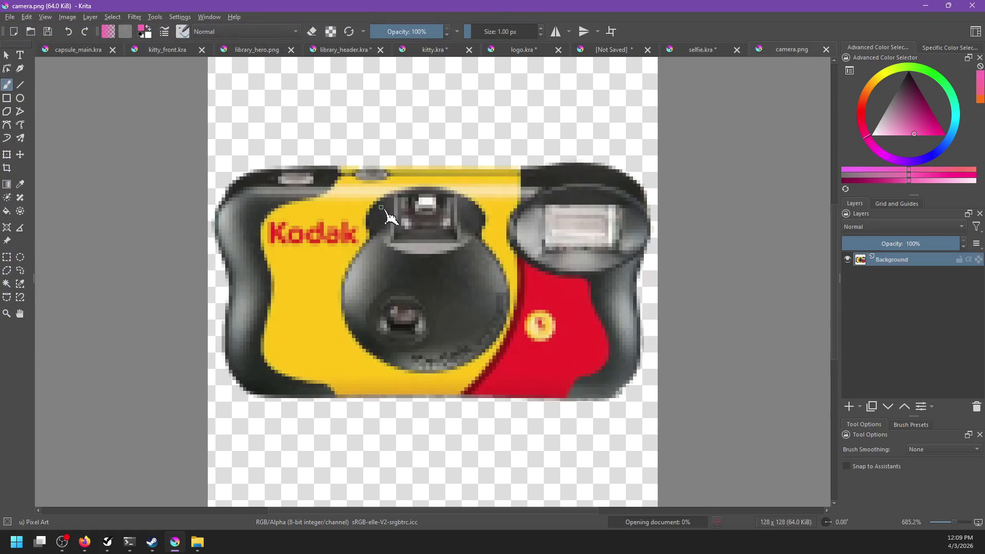
- Pick the camera body's yellow and paint over the Kodak lettering
scroll(367, 226, "up", 3)
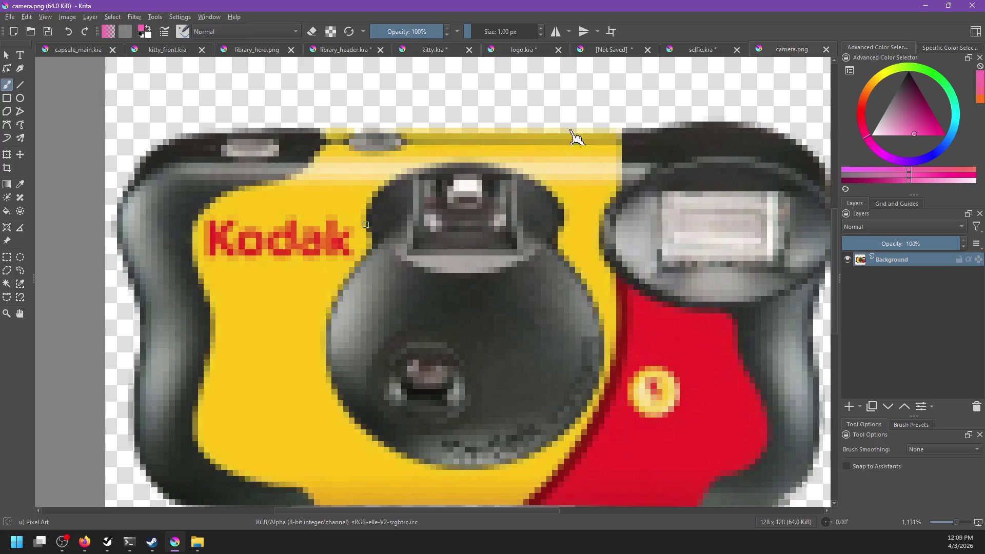
left_click(289, 203, "ctrl")
mouse_move(222, 232)
left_mouse_down()
mouse_move(211, 226)
mouse_move(207, 249)
mouse_move(232, 245)
mouse_move(237, 257)
mouse_move(259, 246)
mouse_move(260, 267)
mouse_move(303, 236)
mouse_move(333, 241)
mouse_move(350, 222)
mouse_move(346, 257)
mouse_move(304, 236)
mouse_move(304, 217)
left_mouse_up()
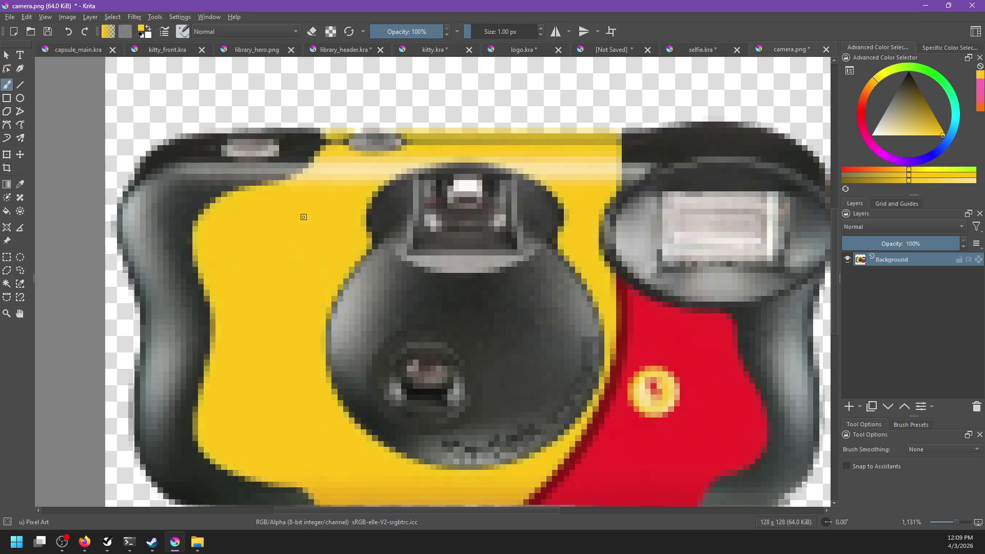
- Export camera.png as PNG and close it, returning to library_header.kra
key("ctrl+s")
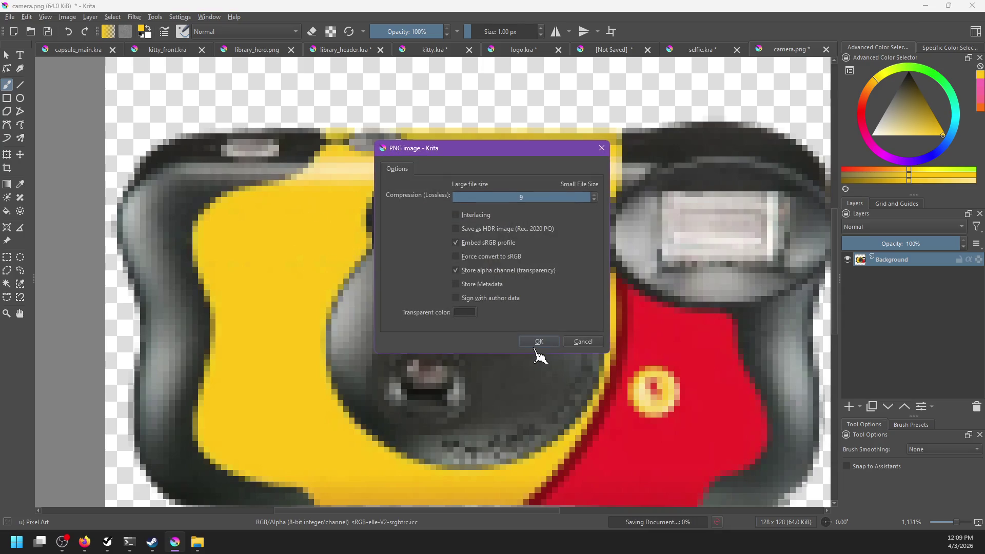
left_click(540, 342)
scroll(446, 295, "down", 4)
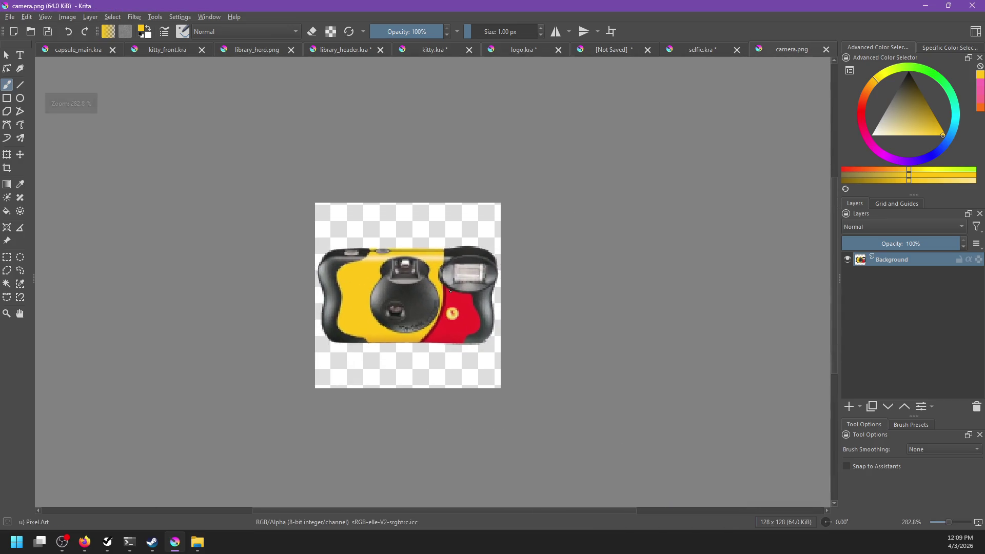
scroll(445, 295, "up", 1)
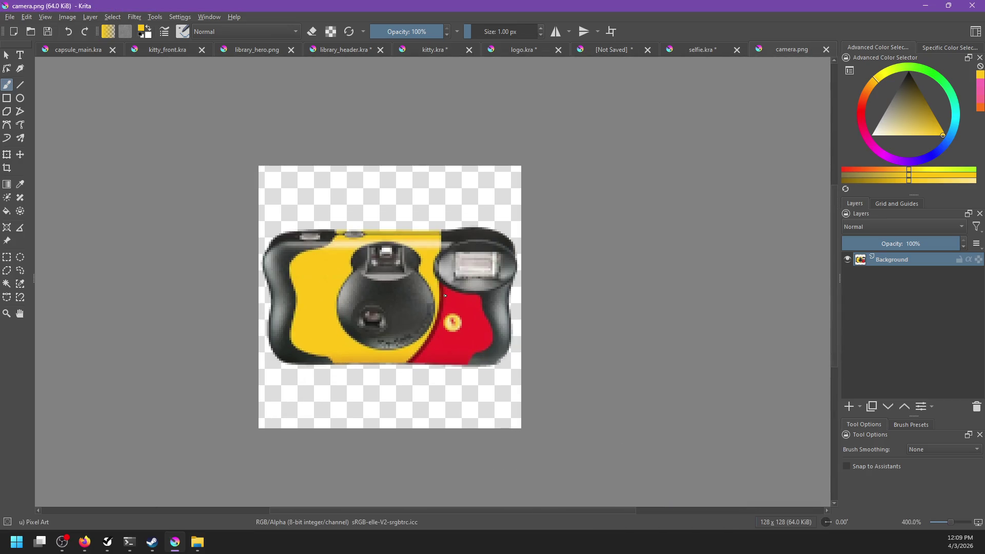
left_click(826, 50)
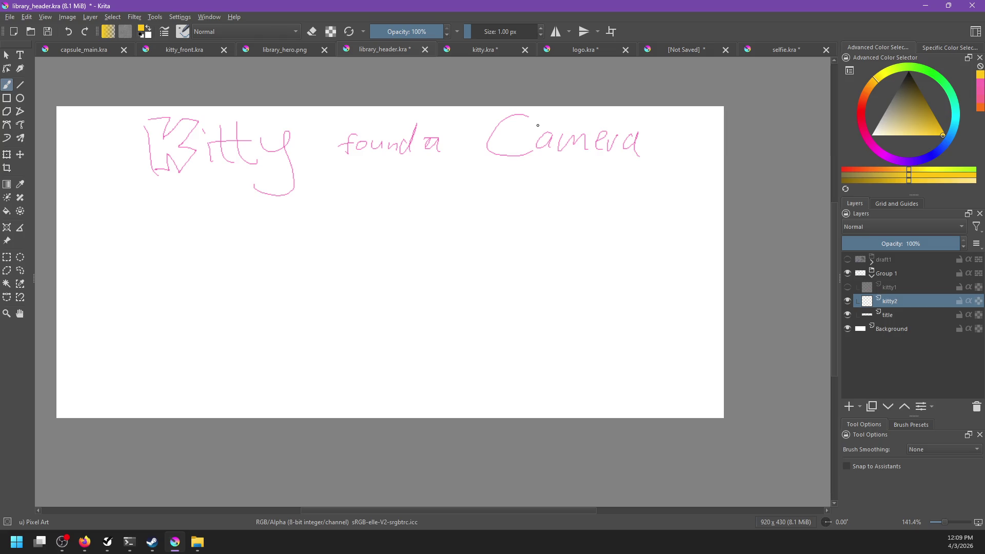
- Undo a stray yellow test stroke and set the paint colour to a brighter dark crimson
scroll(579, 185, "down", 1)
scroll(586, 190, "up", 1)
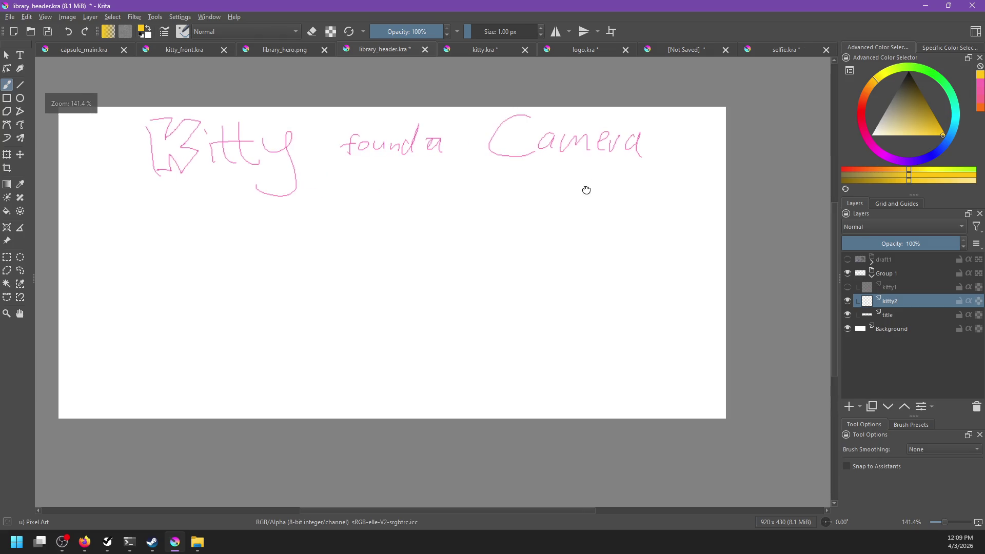
left_click_drag(586, 191, 607, 188)
left_click_drag(358, 249, 358, 280)
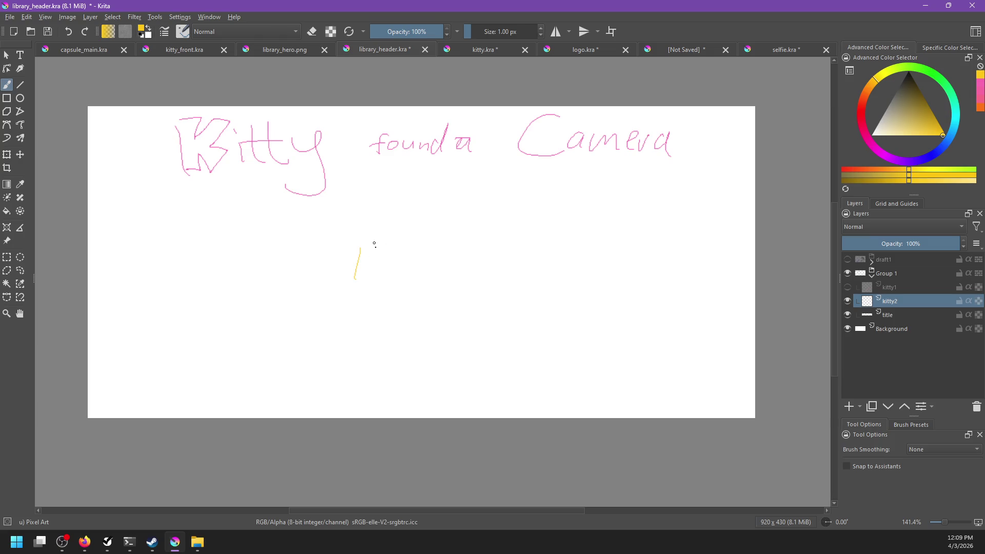
key("ctrl+z")
left_click(861, 119)
left_click(917, 85)
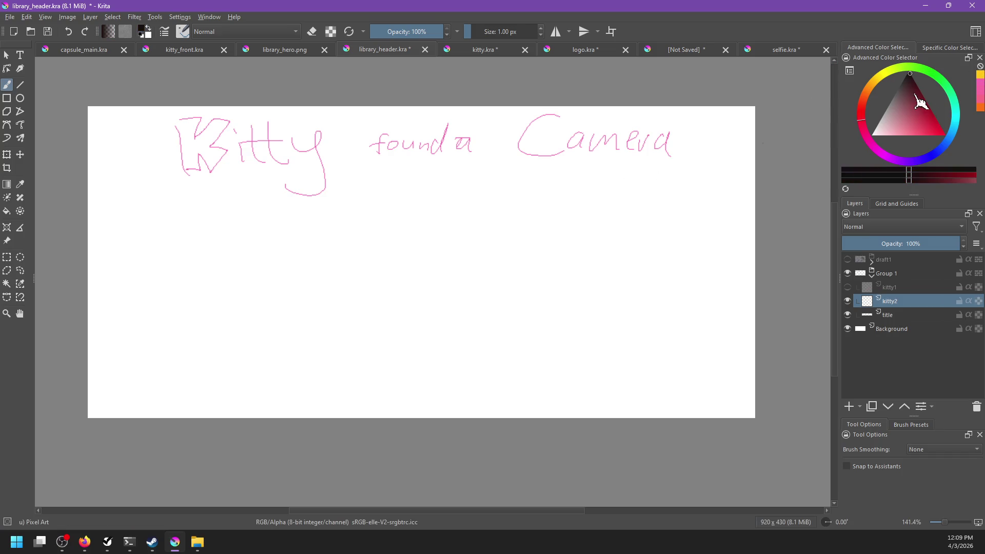
left_click(982, 106)
- Sketch the camera body's rectangular outline: left, top, right and bottom edges
left_click_drag(402, 218, 397, 295)
key("ctrl+z")
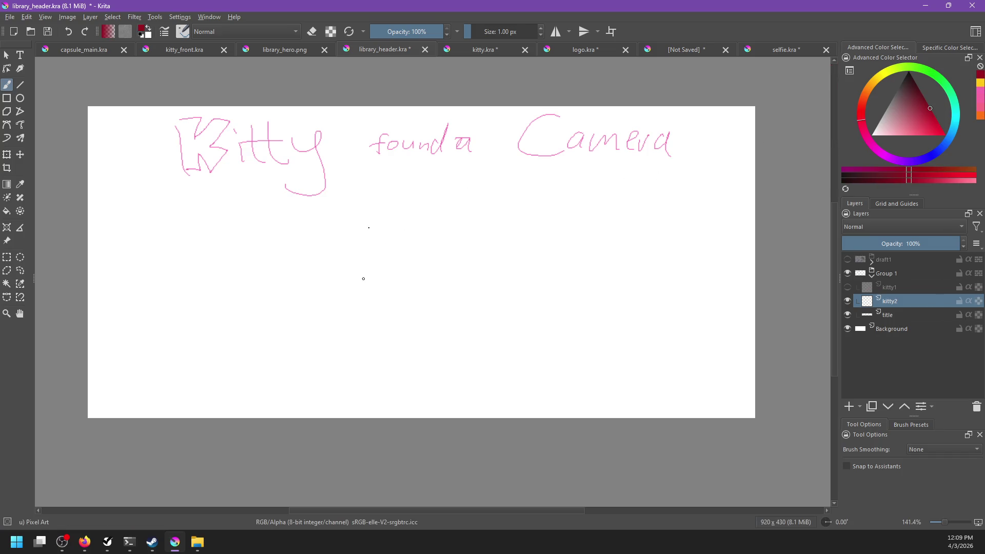
key("ctrl+z")
mouse_move(367, 227)
left_mouse_down()
mouse_move(364, 281)
mouse_move(374, 244)
mouse_move(474, 239)
left_mouse_up()
key("ctrl+z")
key("ctrl+z")
mouse_move(372, 246)
left_mouse_down()
mouse_move(466, 248)
mouse_move(469, 300)
left_mouse_up()
key("ctrl+z")
key("ctrl+z")
left_click_drag(372, 238, 373, 306)
mouse_move(371, 238)
left_mouse_down()
mouse_move(501, 235)
mouse_move(501, 288)
left_mouse_up()
mouse_move(373, 269)
left_mouse_down()
mouse_move(388, 307)
mouse_move(498, 294)
left_mouse_up()
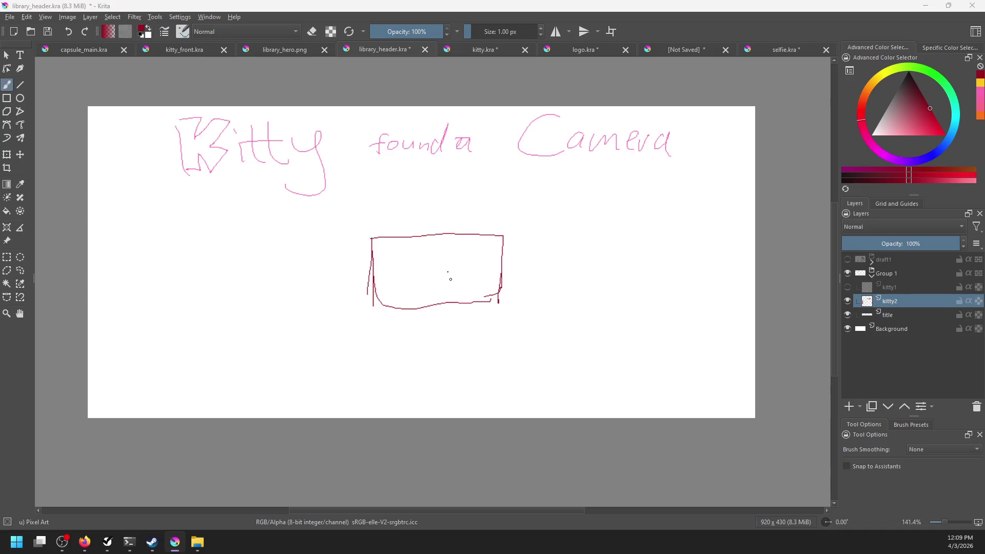
- Using the reference images as a guide, draw the lens in the middle and the viewfinder on top
key("alt+Tab")
key("alt+Tab")
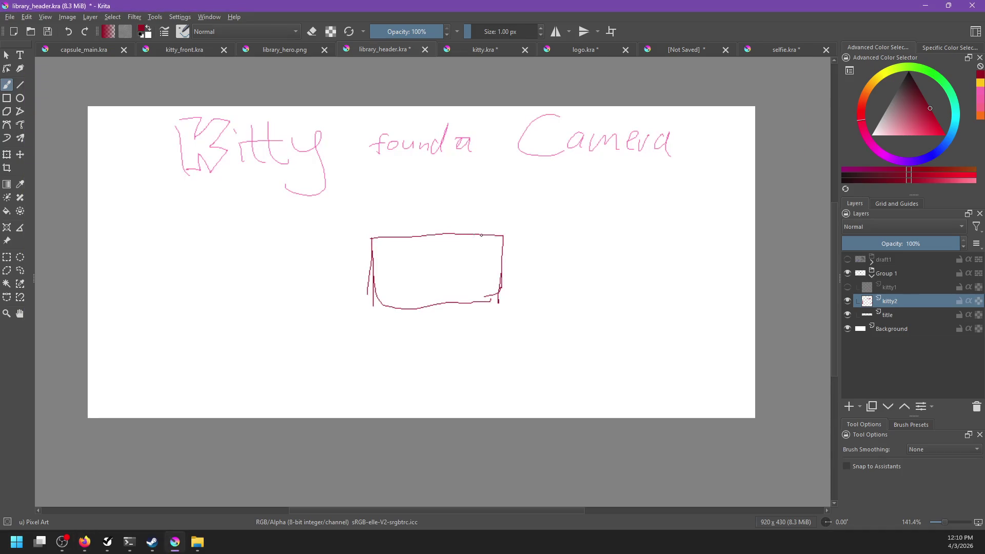
mouse_move(501, 245)
left_mouse_down()
mouse_move(477, 238)
mouse_move(490, 232)
left_mouse_up()
key("ctrl+z")
left_click_drag(428, 263, 426, 282)
key("alt+Tab")
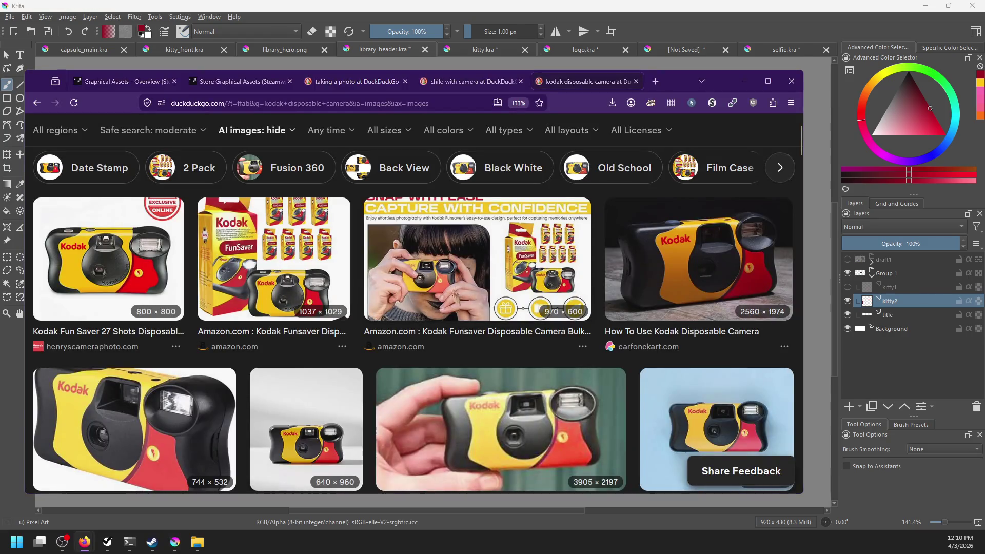
key("alt+Tab")
key("ctrl+z")
left_click_drag(421, 269, 422, 282)
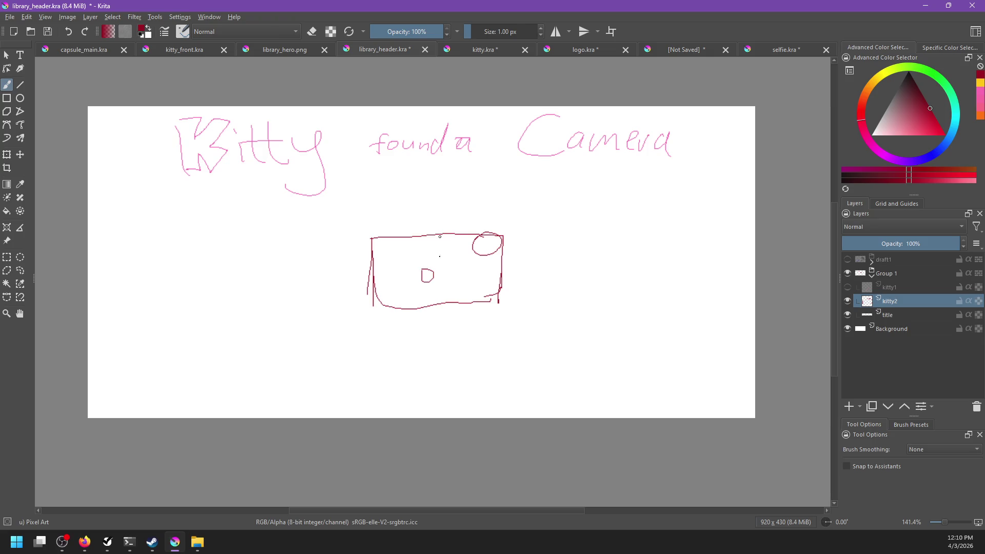
left_click_drag(428, 241, 452, 239)
mouse_move(467, 283)
left_mouse_down()
mouse_move(461, 267)
mouse_move(445, 297)
mouse_move(439, 239)
mouse_move(463, 297)
left_mouse_up()
key("ctrl+z")
key("ctrl+z")
key("alt+Tab")
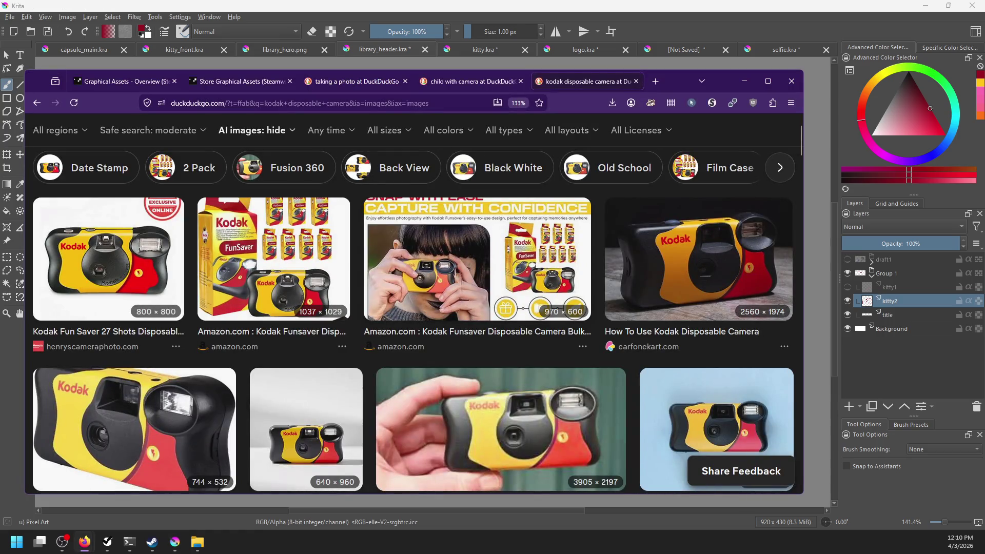
key("alt+Tab")
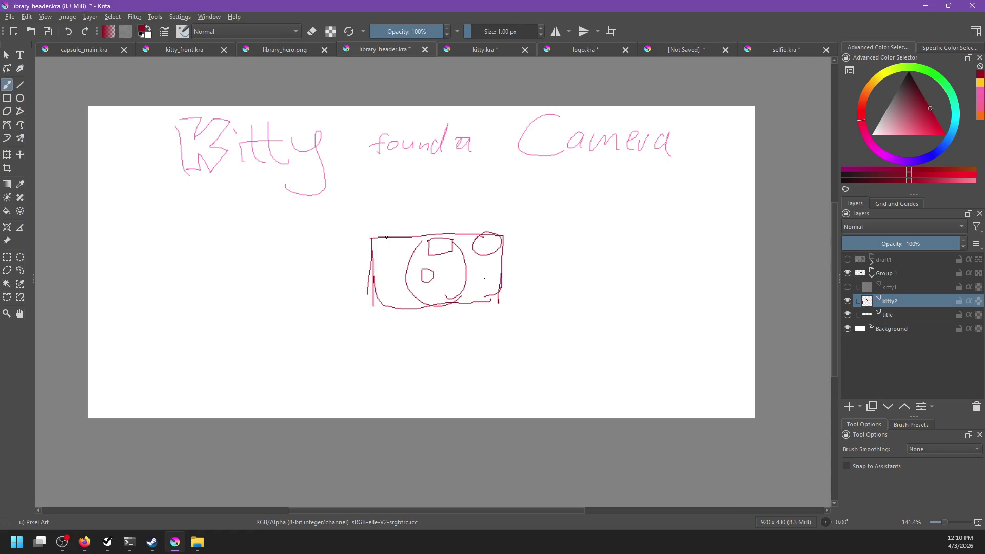
- Retrace the camera's left edge and draw a large arc above the camera
mouse_move(368, 277)
left_mouse_down()
mouse_move(373, 244)
mouse_move(396, 231)
mouse_move(431, 237)
left_mouse_up()
mouse_move(354, 241)
left_mouse_down()
mouse_move(397, 300)
mouse_move(367, 238)
mouse_move(395, 307)
mouse_move(279, 328)
left_mouse_up()
key("ctrl+z")
key("ctrl+z")
mouse_move(357, 237)
left_mouse_down()
mouse_move(292, 302)
mouse_move(356, 307)
left_mouse_up()
key("ctrl+z")
key("ctrl+z")
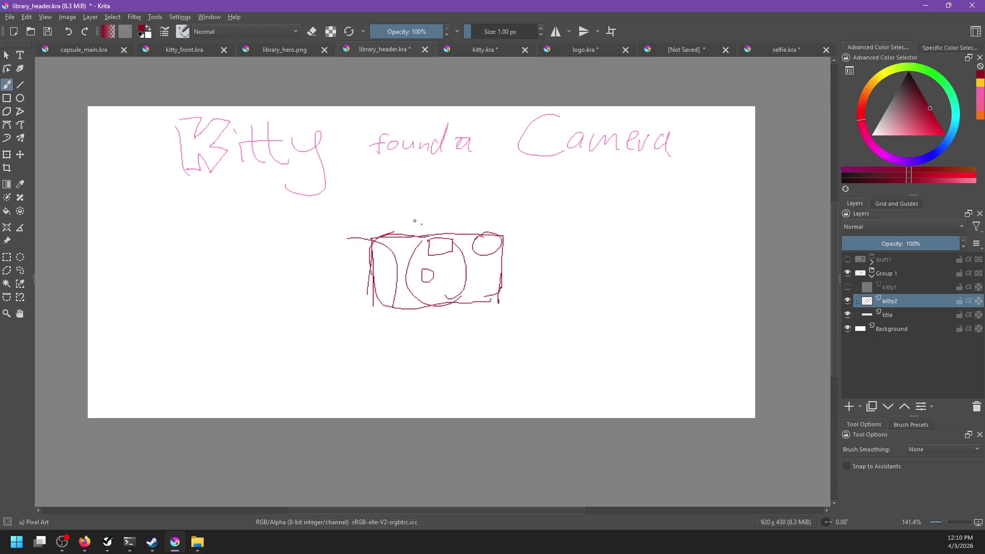
mouse_move(357, 199)
left_mouse_down()
mouse_move(515, 212)
mouse_move(519, 228)
mouse_move(483, 177)
mouse_move(525, 220)
left_mouse_up()
key("ctrl+z")
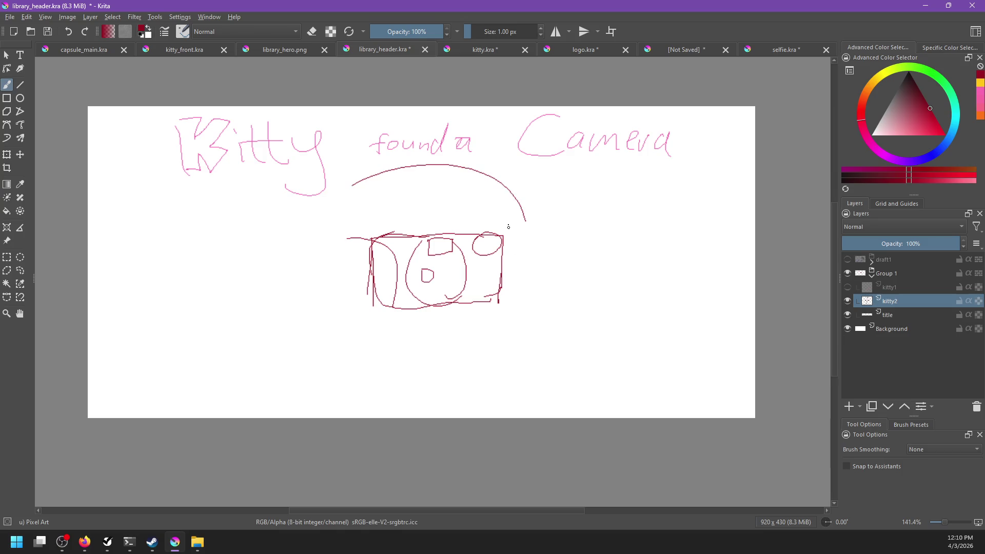
- Move the whole sketch down slightly and draw a curve under the arc's left end
key("t")
left_click_drag(472, 261, 473, 285)
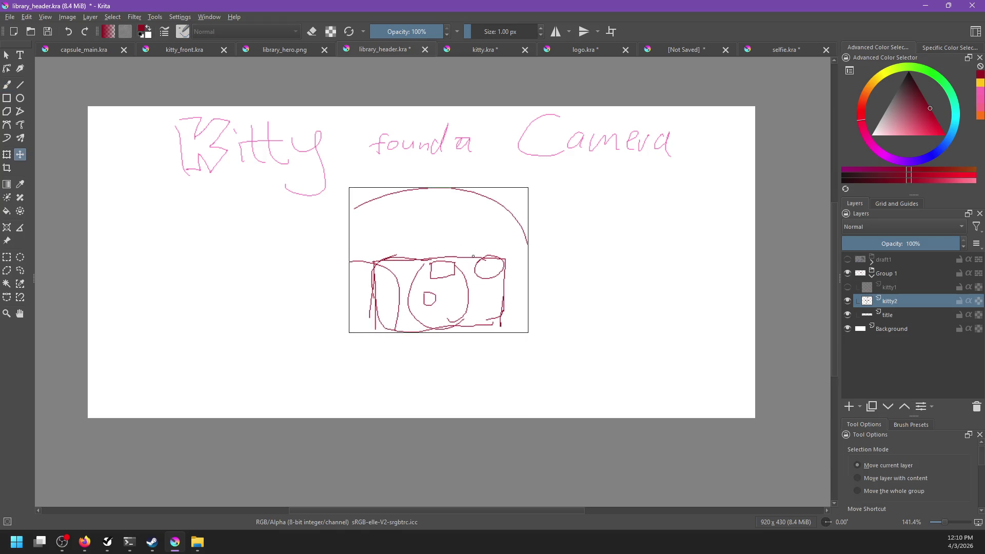
key("b")
left_click_drag(356, 201, 341, 281)
key("ctrl+z")
left_click_drag(362, 204, 341, 267)
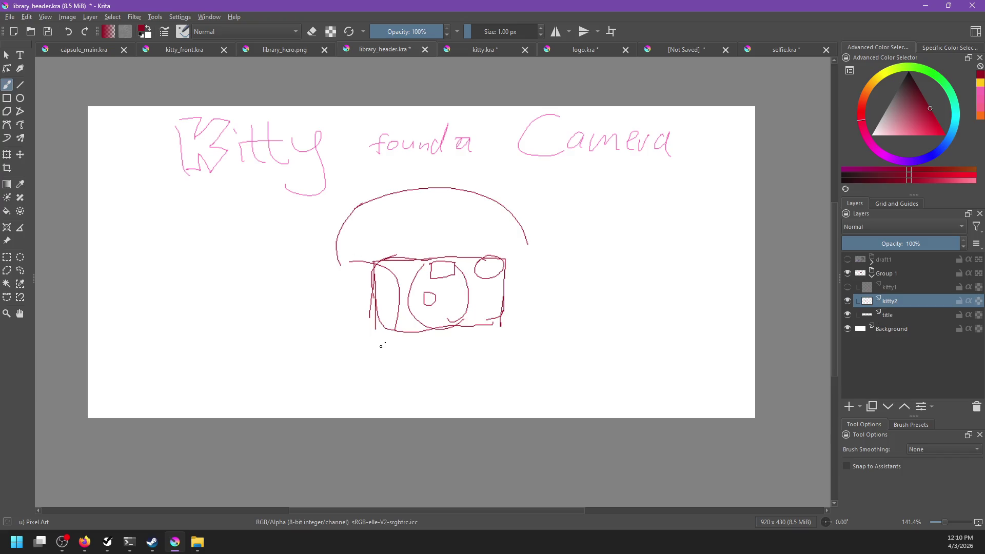
- Draw the bottom curve wrapping under the camera from lower left to right
key("ctrl+z")
mouse_move(383, 349)
left_mouse_down()
mouse_move(390, 336)
mouse_move(402, 358)
mouse_move(400, 349)
mouse_move(393, 375)
left_mouse_up()
key("ctrl+z")
key("ctrl+z")
left_click_drag(359, 314, 391, 374)
key("ctrl+z")
left_click_drag(358, 311, 391, 372)
key("ctrl+z")
mouse_move(359, 317)
left_mouse_down()
mouse_move(389, 370)
mouse_move(349, 328)
mouse_move(414, 360)
left_mouse_up()
key("ctrl+z")
key("ctrl+z")
left_click_drag(369, 317, 405, 363)
key("ctrl+z")
mouse_move(372, 315)
left_mouse_down()
mouse_move(414, 363)
mouse_move(486, 344)
left_mouse_up()
key("ctrl+z")
left_click_drag(404, 364, 486, 336)
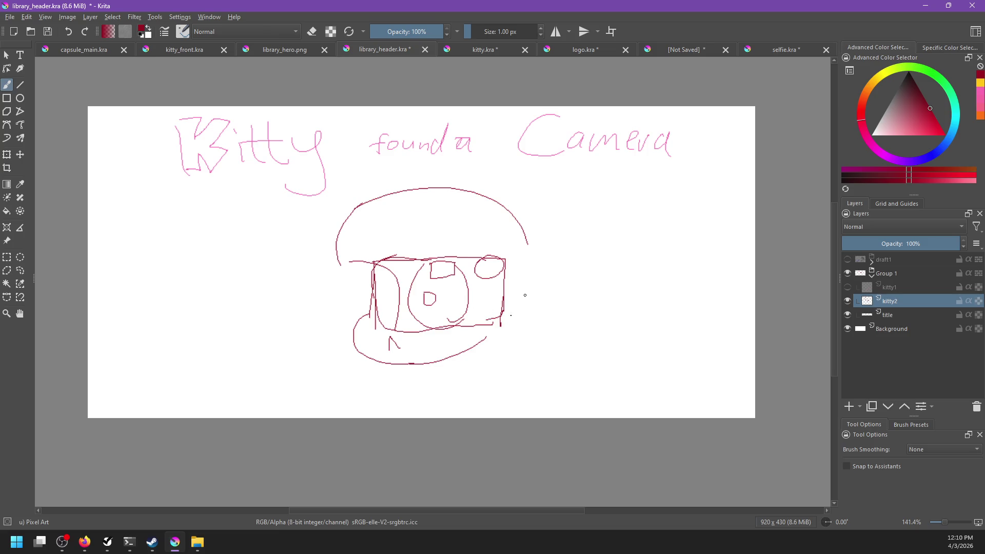
- Draw arms curving down on the camera's right and left sides
mouse_move(505, 264)
left_mouse_down()
mouse_move(534, 306)
mouse_move(516, 336)
left_mouse_up()
key("ctrl+z")
left_click_drag(517, 265, 577, 322)
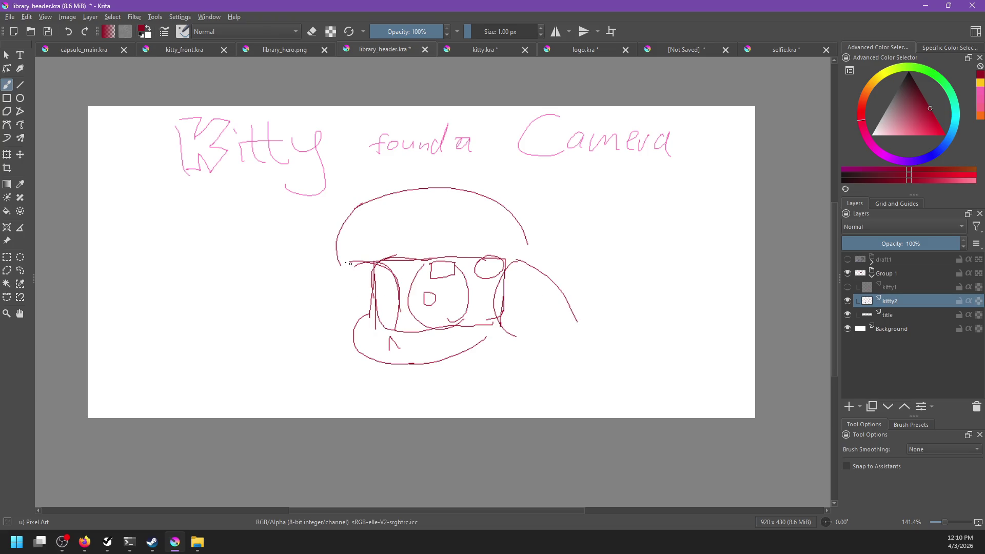
left_click_drag(350, 263, 313, 357)
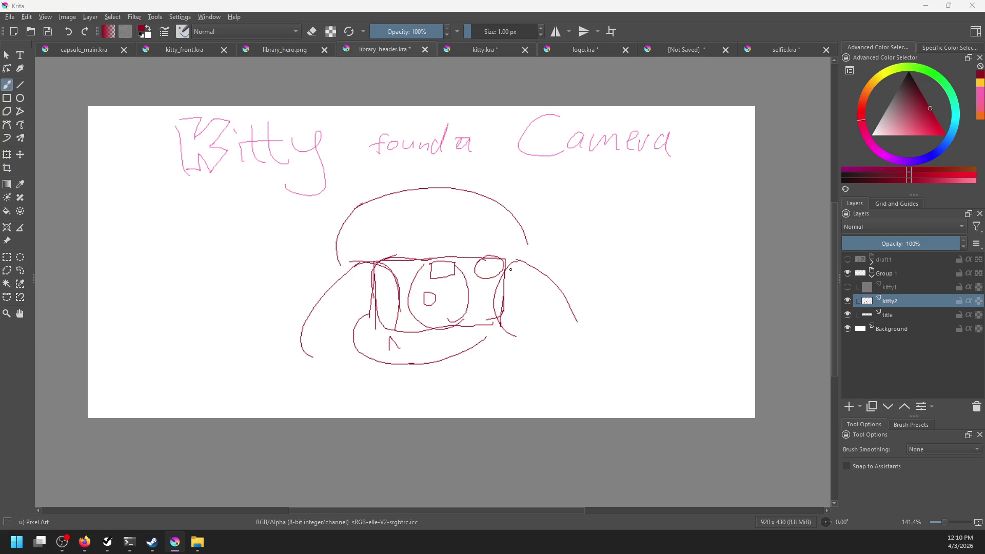
key("alt+Tab")
key("alt+Tab")
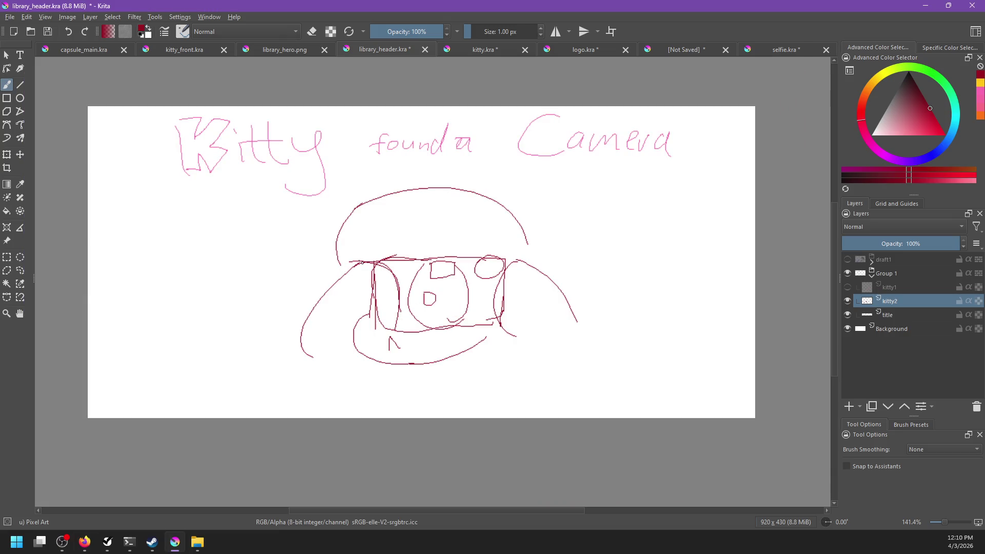
mouse_move(361, 262)
left_mouse_down()
mouse_move(284, 354)
mouse_move(345, 373)
left_mouse_up()
key("ctrl+z")
mouse_move(372, 307)
left_mouse_down()
mouse_move(329, 345)
mouse_move(353, 327)
mouse_move(364, 361)
mouse_move(358, 355)
left_mouse_up()
key("ctrl+z")
- Add small circles and a loop below the camera, then raise the whole sketch about 100 px
key("ctrl+z")
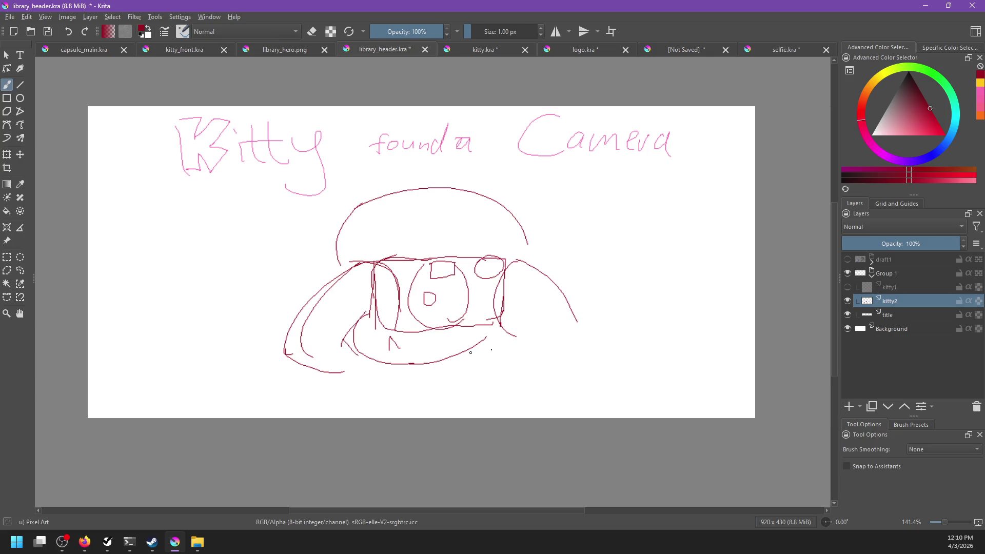
left_click_drag(499, 348, 556, 372)
key("ctrl+z")
left_click_drag(498, 339, 499, 354)
left_click_drag(363, 350, 359, 352)
key("t")
left_click_drag(433, 345, 433, 295)
key("b")
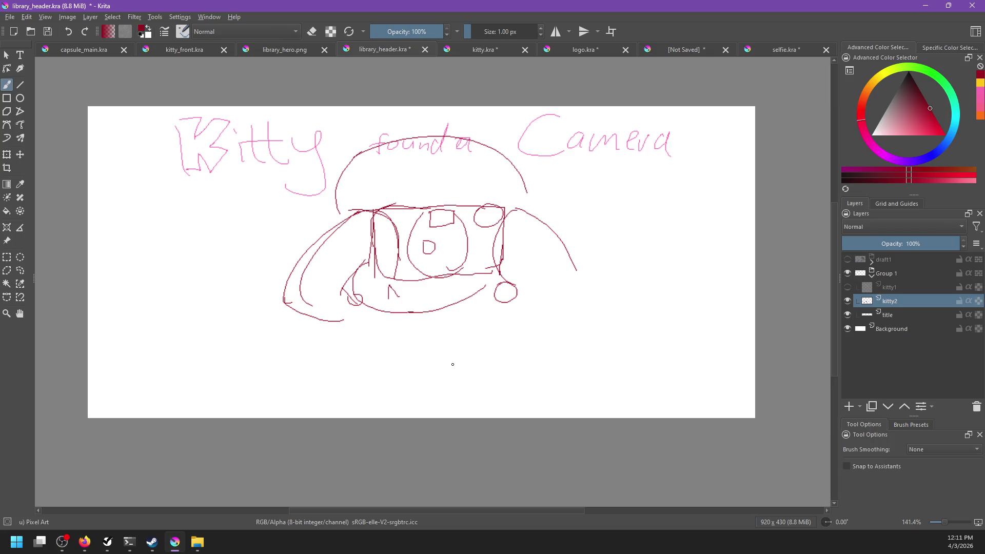
key("ctrl+t")
- Shrink and reposition the kitty sketch with BSpline resampling and apply the transform
left_click_drag(576, 132, 467, 197)
left_click_drag(432, 236, 501, 255)
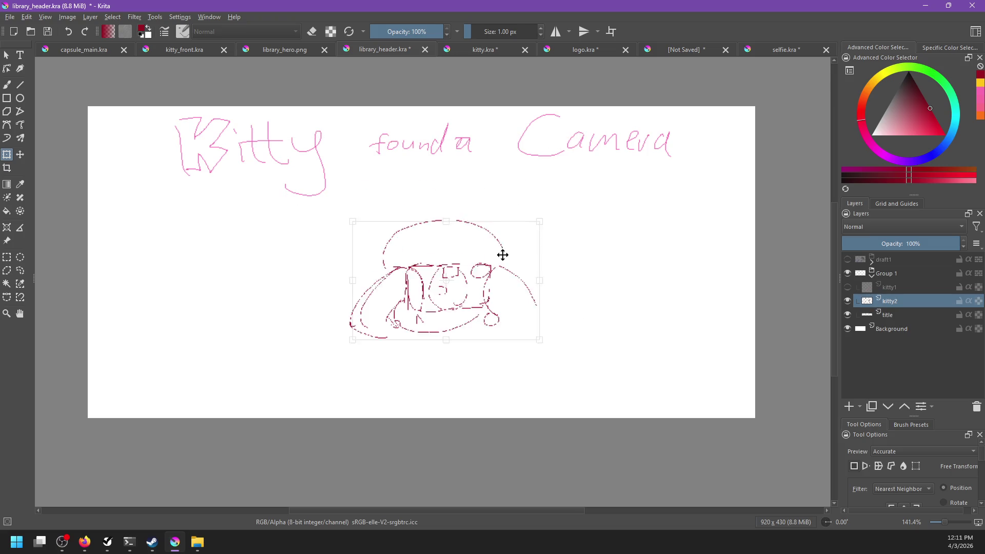
left_click(904, 490)
left_click(890, 413)
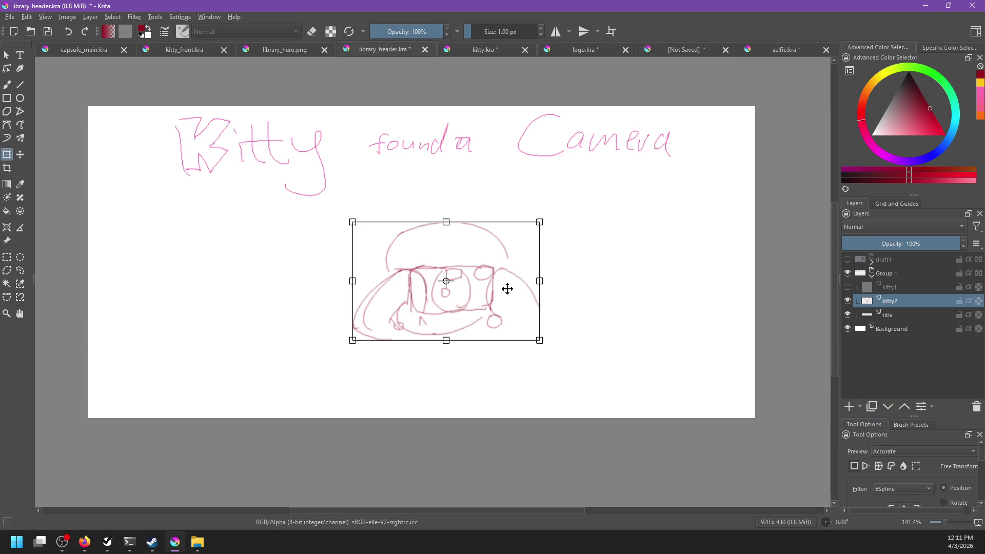
scroll(507, 289, "up", 2)
mouse_move(479, 292)
left_mouse_down()
mouse_move(452, 295)
mouse_move(494, 304)
mouse_move(488, 290)
left_mouse_up()
scroll(550, 306, "down", 2)
key("Return")
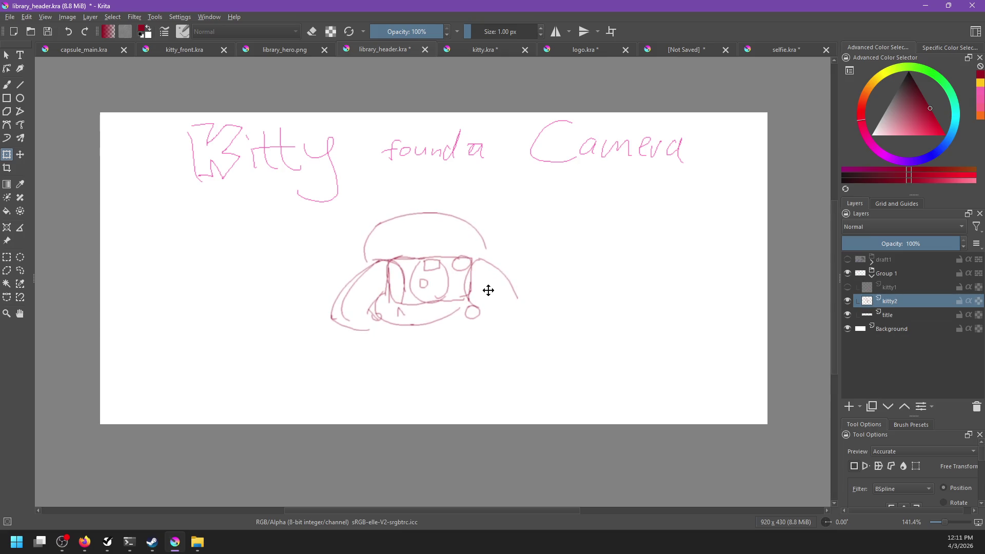
- Reink a short line below the camera and the camera's right edge curve
key("b")
left_click_drag(388, 322, 393, 353)
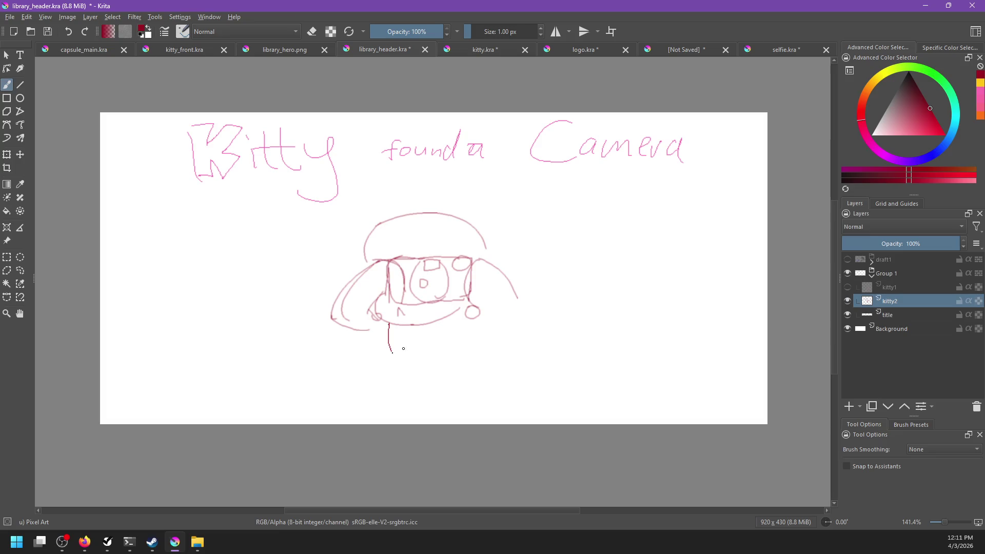
left_click_drag(477, 259, 471, 310)
key("ctrl+z")
left_click_drag(467, 270, 484, 320)
key("ctrl+z")
mouse_move(467, 273)
left_mouse_down()
mouse_move(485, 299)
mouse_move(469, 263)
mouse_move(500, 271)
mouse_move(522, 299)
left_mouse_up()
key("ctrl+z")
- Ink arcs over the camera's upper-left and left side, then switch to library_hero.png
left_click_drag(368, 268, 401, 269)
key("ctrl+z")
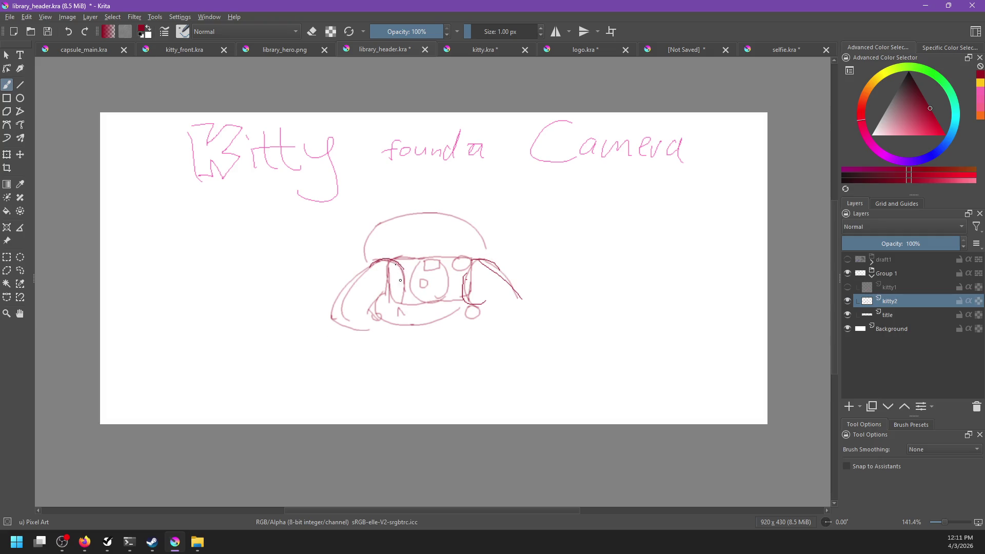
key("ctrl+z")
mouse_move(398, 302)
left_mouse_down()
mouse_move(402, 269)
mouse_move(402, 305)
left_mouse_up()
left_click_drag(373, 264, 338, 307)
key("ctrl+z")
left_click(300, 52)
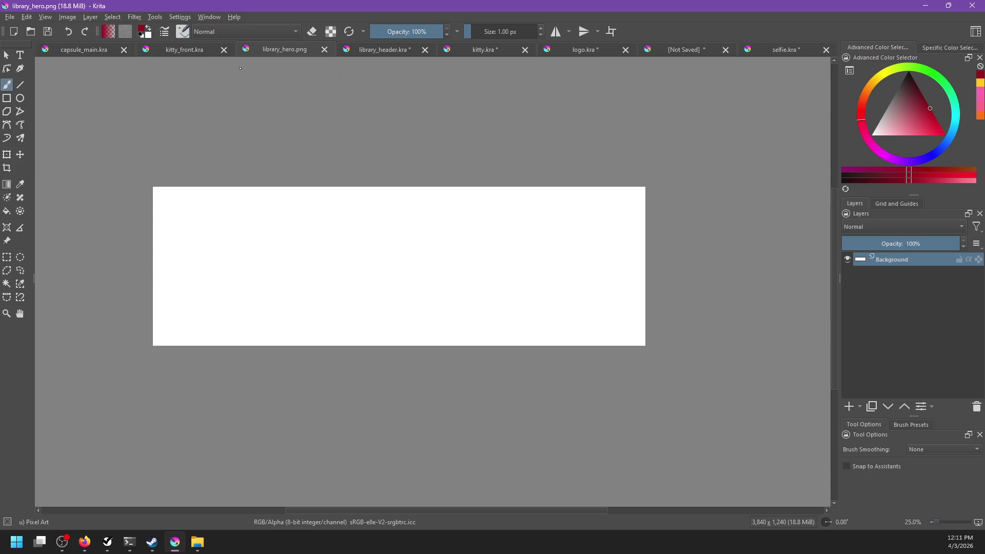
- Return to library_header.kra at 200% zoom and sketch curves down from the camera's bottom
left_click(374, 49)
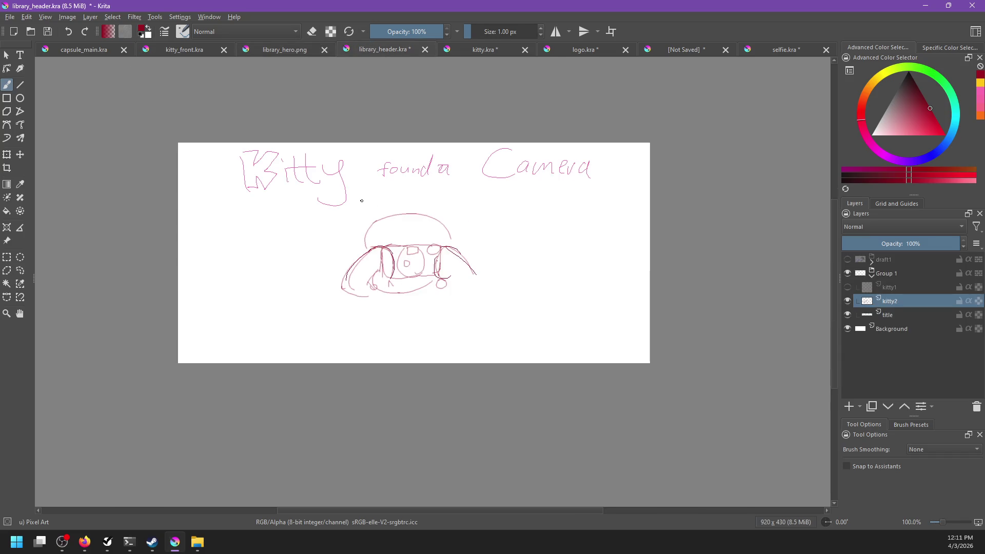
key("minus")
key("plus")
key("plus")
key("plus")
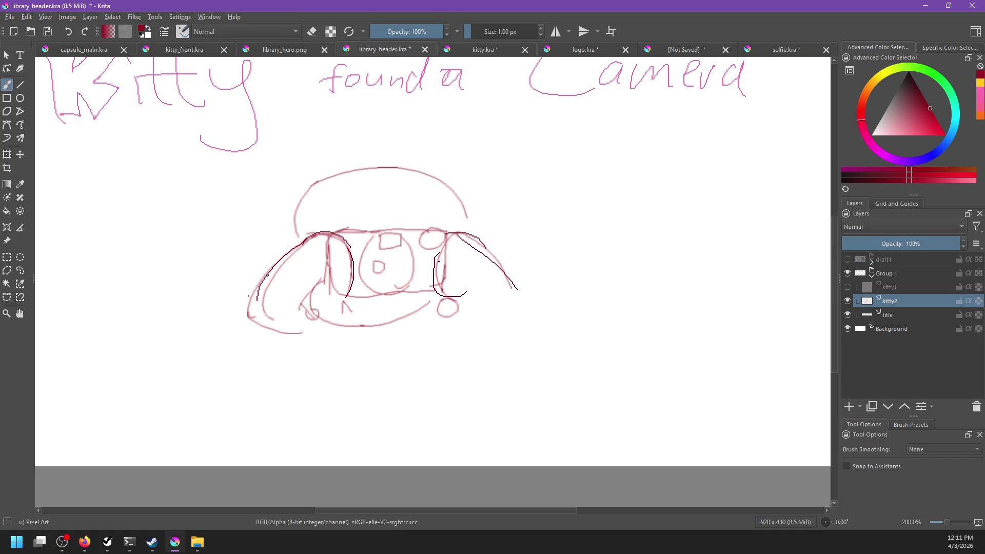
mouse_move(267, 275)
left_mouse_down()
mouse_move(248, 317)
mouse_move(304, 334)
mouse_move(324, 371)
left_mouse_up()
key("ctrl+z")
key("ctrl+z")
key("ctrl+z")
left_click_drag(320, 322, 310, 379)
- Draw the belly curve with its rising right end and both sides of the lower body
key("ctrl+z")
mouse_move(323, 323)
left_mouse_down()
mouse_move(314, 358)
mouse_move(366, 390)
left_mouse_up()
key("ctrl+z")
key("ctrl+z")
mouse_move(317, 354)
left_mouse_down()
mouse_move(406, 392)
mouse_move(407, 371)
mouse_move(441, 319)
left_mouse_up()
key("ctrl+z")
left_click_drag(401, 379, 432, 333)
key("ctrl+z")
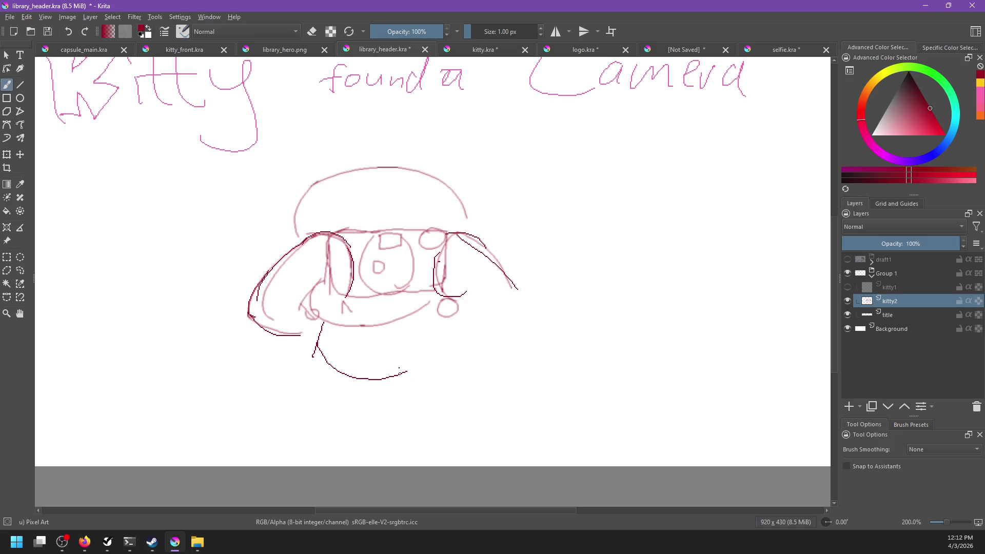
mouse_move(400, 375)
left_mouse_down()
mouse_move(428, 332)
mouse_move(442, 338)
mouse_move(432, 328)
left_mouse_up()
key("ctrl+z")
mouse_move(315, 349)
left_mouse_down()
mouse_move(321, 380)
mouse_move(314, 375)
left_mouse_up()
- Redraw the belly strokes, finishing with a longer curve for the lower body
key("ctrl+z")
left_click_drag(438, 322, 446, 364)
key("ctrl+z")
left_click_drag(323, 354, 403, 372)
key("ctrl+z")
mouse_move(319, 336)
left_mouse_down()
mouse_move(384, 376)
mouse_move(429, 354)
left_mouse_up()
key("ctrl+z")
mouse_move(359, 373)
left_mouse_down()
mouse_move(436, 338)
mouse_move(410, 362)
left_mouse_up()
key("ctrl+z")
key("ctrl+z")
key("ctrl+z")
mouse_move(320, 330)
left_mouse_down()
mouse_move(435, 335)
mouse_move(393, 352)
left_mouse_up()
key("ctrl+z")
key("ctrl+z")
left_click_drag(320, 331, 427, 330)
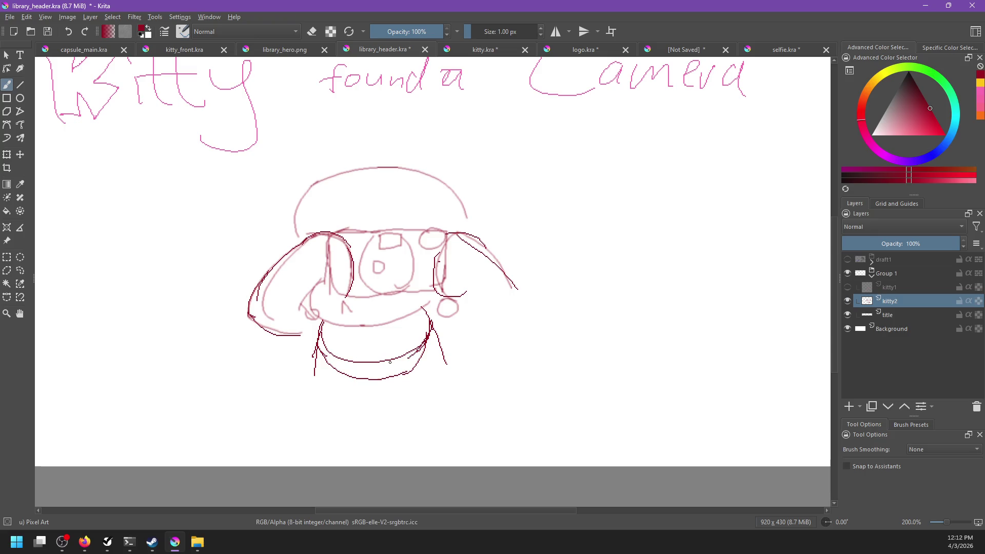
- Switch to the 32 px brush in eraser mode and try erasing the lower curve, then undo it
right_click(376, 384)
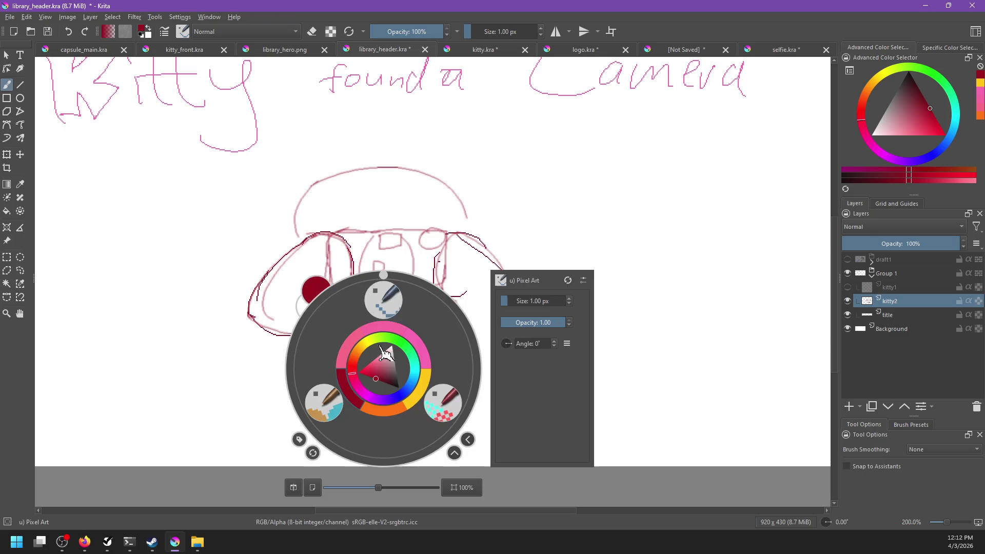
left_click(324, 404)
key("e")
left_click_drag(361, 379, 315, 348)
key("ctrl+z")
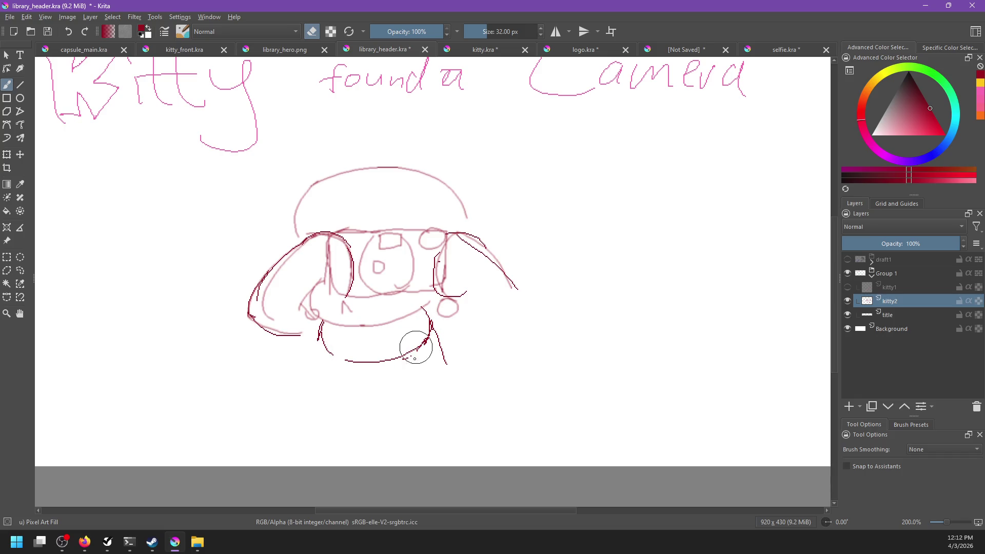
- With the thin 1 px brush, ink the left leg, left foot and belly bottom curve
right_click(500, 352)
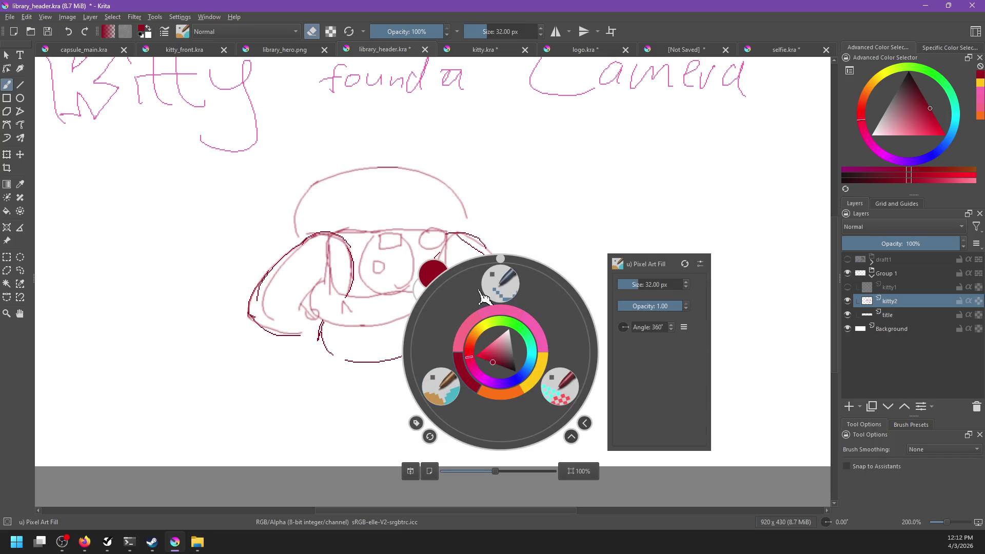
left_click(499, 283)
left_click_drag(321, 328, 316, 361)
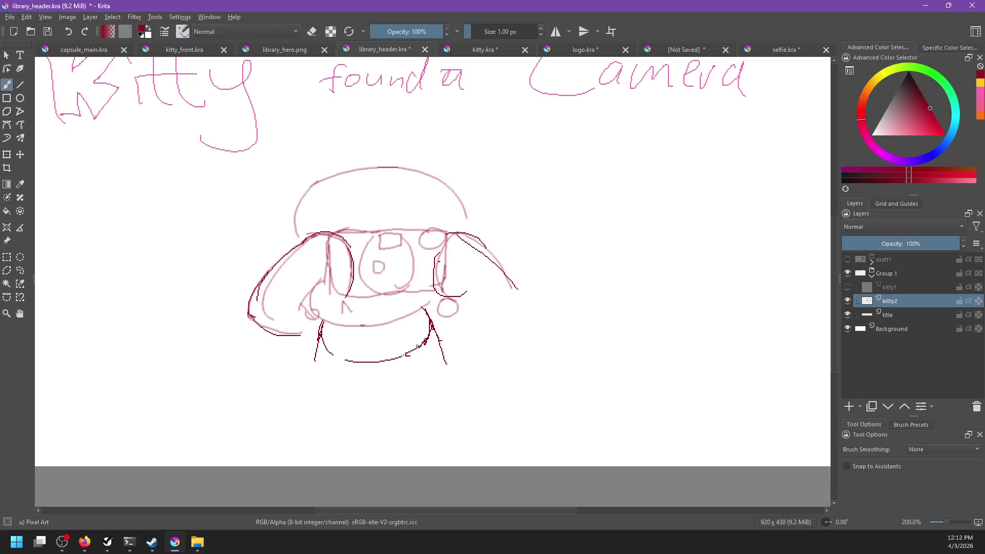
left_click_drag(407, 353, 435, 339)
key("ctrl+z")
key("ctrl+z")
key("ctrl+z")
key("ctrl+z")
left_click_drag(408, 354, 445, 351)
key("ctrl+z")
mouse_move(315, 355)
left_mouse_down()
mouse_move(345, 364)
mouse_move(324, 392)
mouse_move(311, 367)
mouse_move(325, 384)
left_mouse_up()
key("ctrl+z")
key("ctrl+z")
key("ctrl+z")
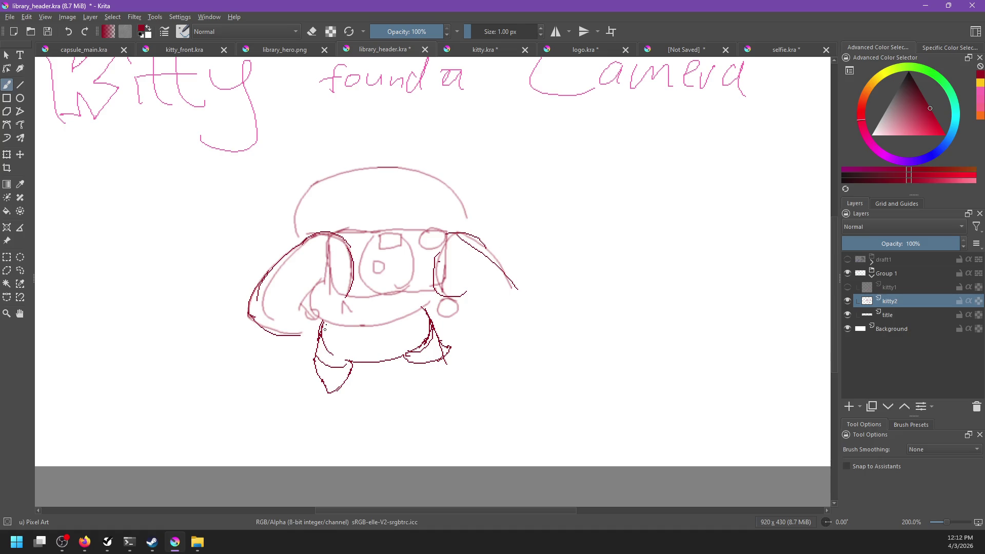
left_click_drag(324, 338, 413, 351)
key("ctrl+z")
left_click_drag(318, 338, 425, 339)
- Erase the old left strokes, the camera with its strap, and the large pink arc
left_click_drag(421, 355, 402, 354)
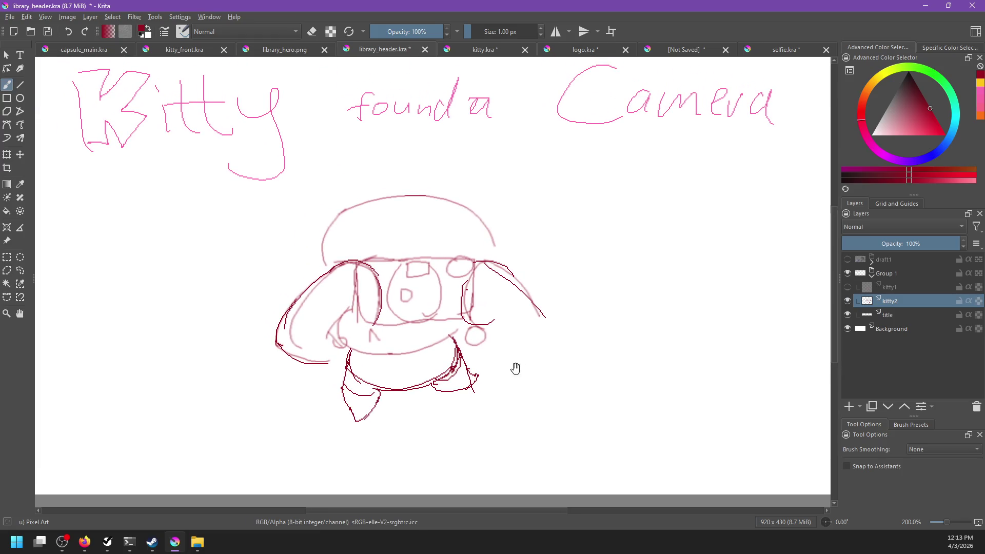
scroll(493, 336, "down", 4)
scroll(494, 336, "up", 4)
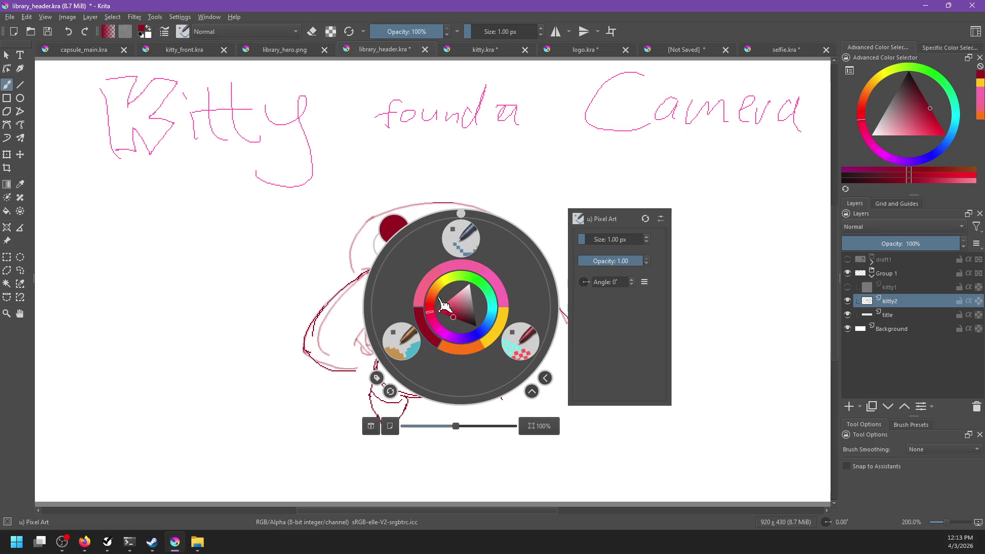
right_click(461, 306)
left_click(413, 336)
mouse_move(301, 363)
left_mouse_down()
mouse_move(325, 321)
mouse_move(314, 374)
mouse_move(352, 373)
mouse_move(374, 313)
mouse_move(359, 308)
mouse_move(407, 293)
mouse_move(405, 303)
mouse_move(380, 279)
mouse_move(347, 287)
mouse_move(405, 266)
left_mouse_up()
mouse_move(500, 272)
left_mouse_down()
mouse_move(578, 284)
mouse_move(368, 340)
mouse_move(479, 325)
left_mouse_up()
mouse_move(403, 305)
left_mouse_down()
mouse_move(438, 206)
mouse_move(525, 189)
mouse_move(556, 240)
mouse_move(519, 348)
mouse_move(496, 349)
left_mouse_up()
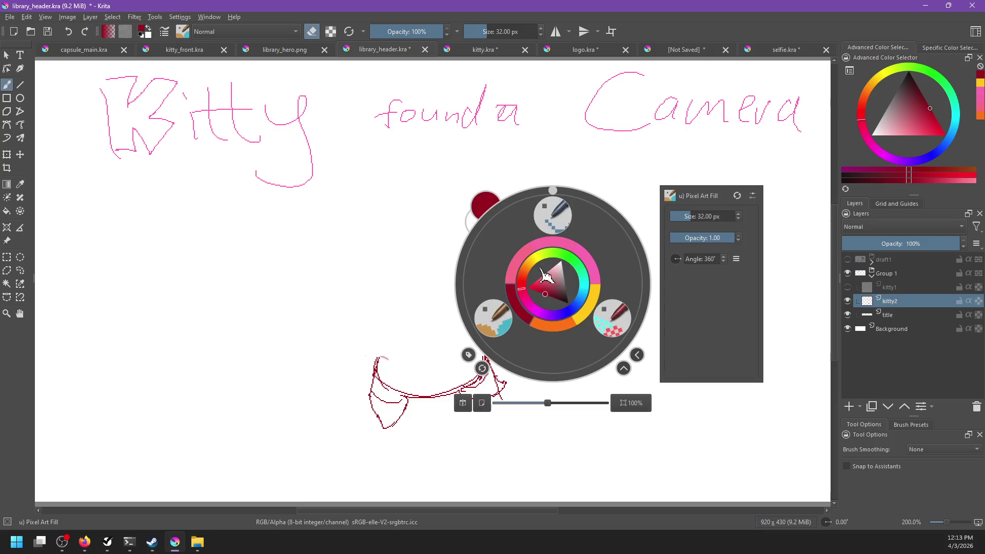
- Return to the thin drawing brush and draw a large circle for the head
right_click(554, 279)
right_click(471, 289)
right_click(424, 297)
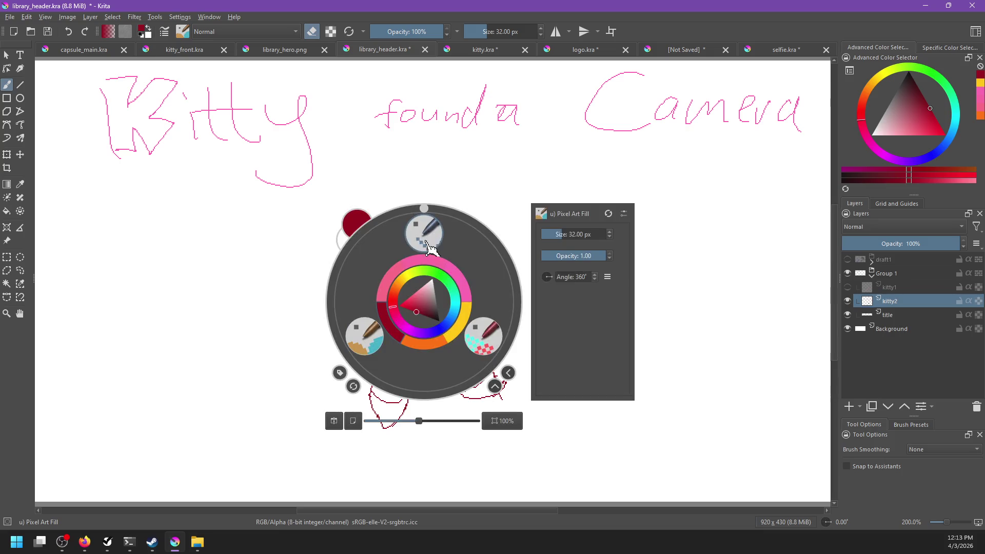
left_click(417, 220)
mouse_move(405, 226)
left_mouse_down()
mouse_move(450, 353)
mouse_move(425, 221)
mouse_move(495, 262)
mouse_move(361, 288)
mouse_move(428, 335)
left_mouse_up()
- Draw vertical and horizontal guide lines through the head circle, retrying misdrawn lines
key("ctrl+z")
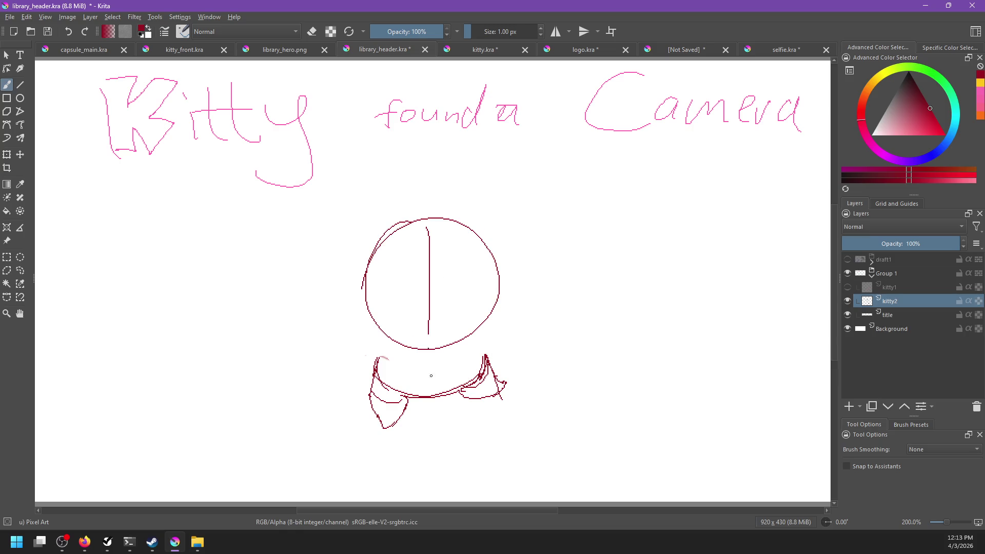
key("ctrl+z")
left_click_drag(428, 221, 429, 345)
left_click_drag(364, 294, 513, 287)
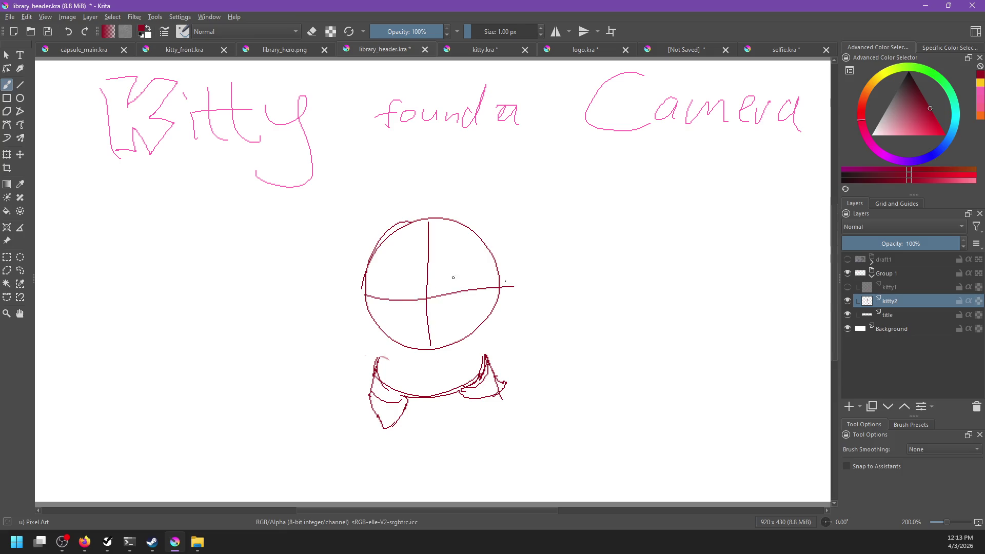
key("ctrl+z")
key("ctrl+z")
left_click_drag(357, 303, 533, 296)
key("ctrl+z")
mouse_move(366, 291)
left_mouse_down()
mouse_move(524, 287)
mouse_move(487, 294)
left_mouse_up()
key("ctrl+z")
left_click_drag(429, 216, 430, 332)
key("ctrl+z")
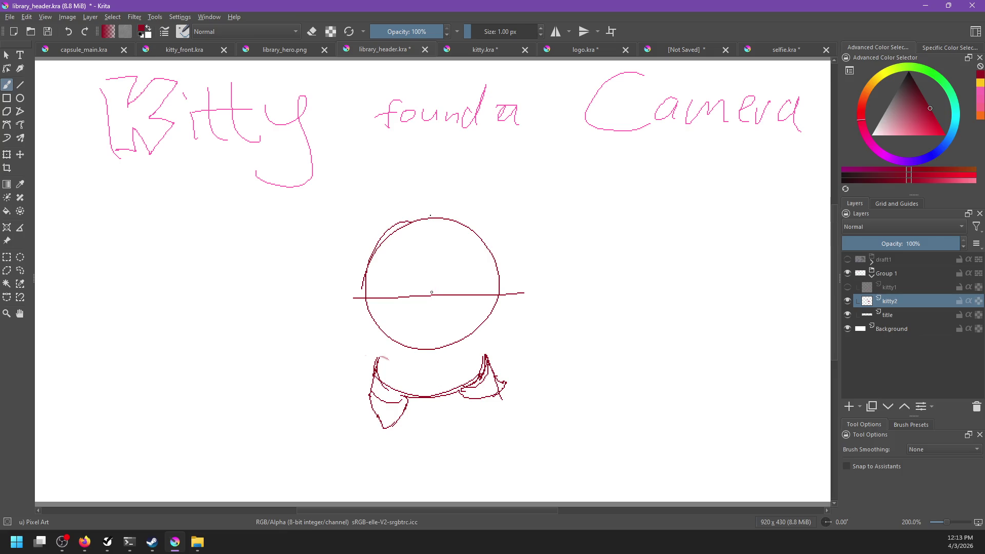
left_click_drag(432, 225, 432, 366)
- Add short strokes on the body's lower right, forming a pointed flap
left_click_drag(476, 341, 485, 354)
right_click(544, 368)
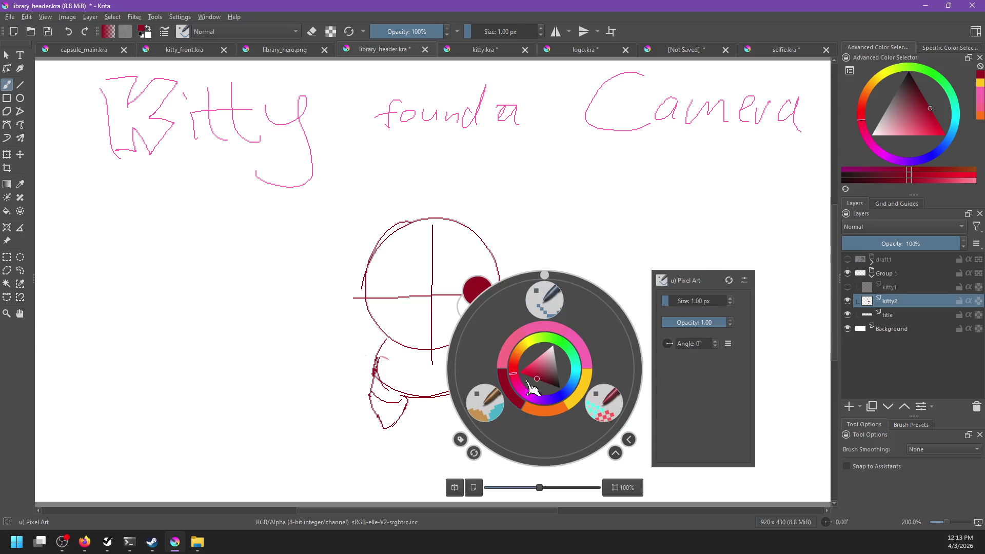
left_click(496, 402)
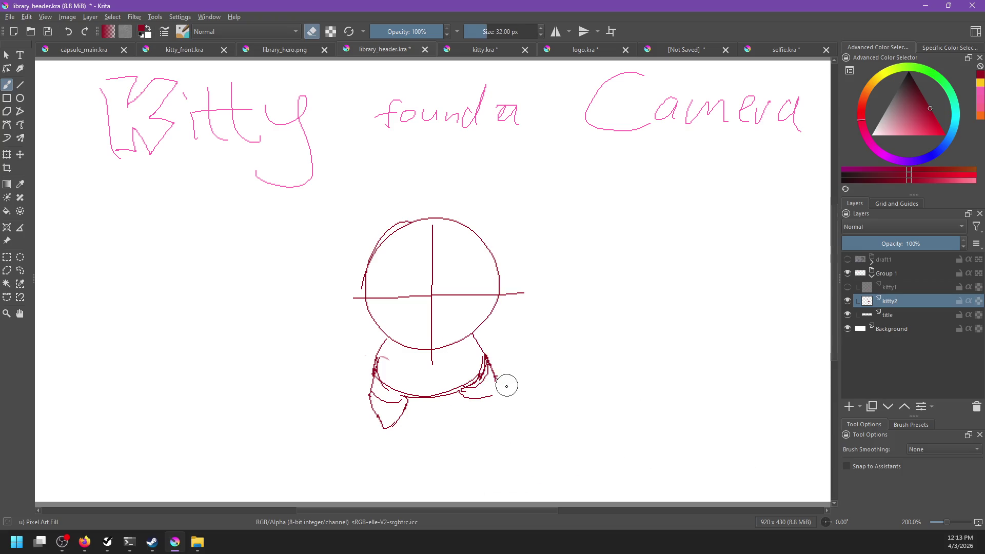
right_click(596, 368)
left_click(595, 301)
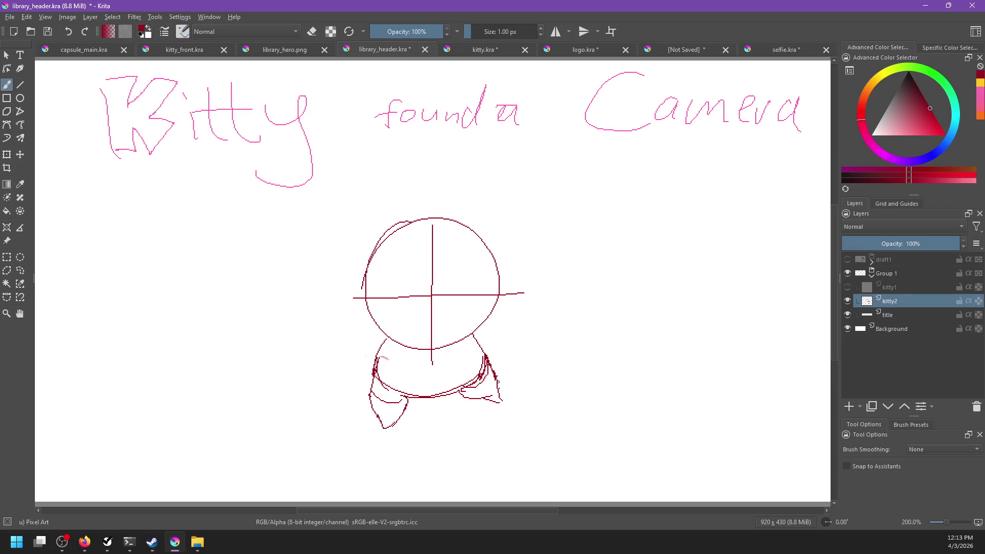
mouse_move(493, 375)
left_mouse_down()
mouse_move(507, 404)
mouse_move(480, 392)
left_mouse_up()
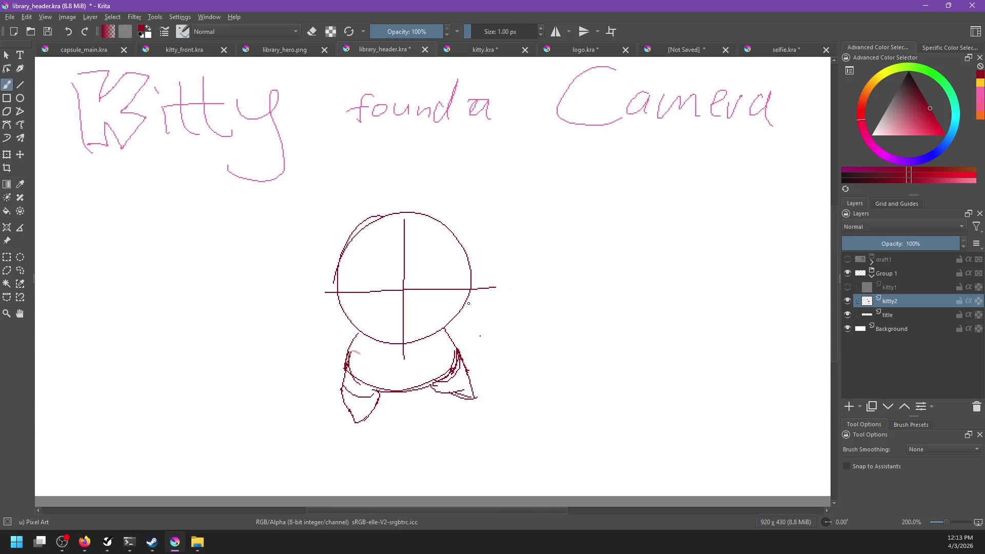
scroll(428, 319, "down", 4)
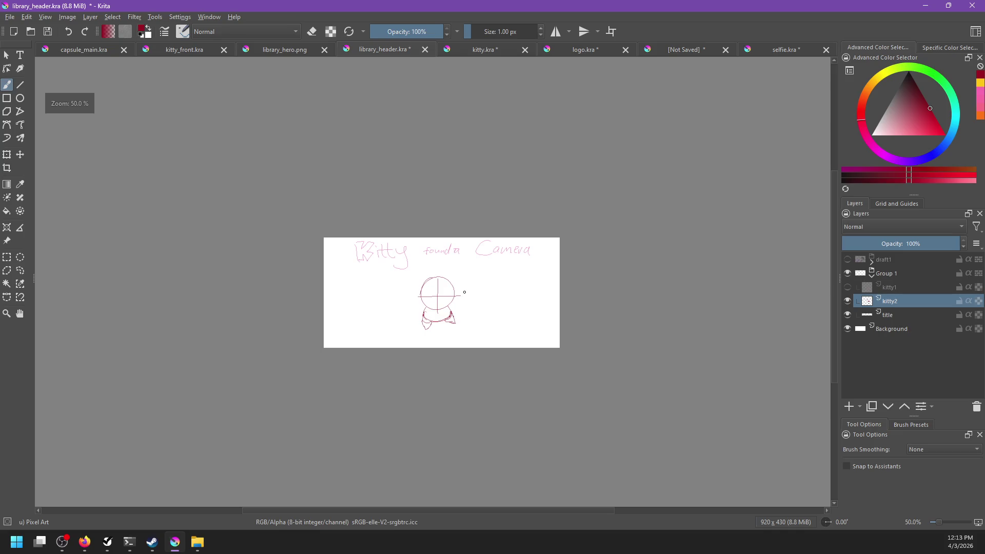
scroll(465, 301, "up", 3)
scroll(465, 301, "up", 1)
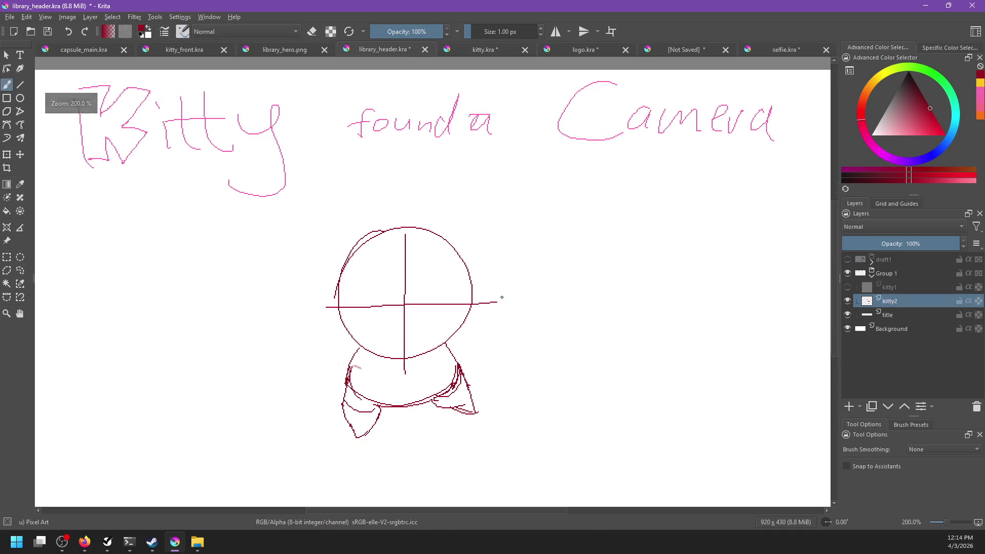
- Sketch the head's lower and right edges, extending the right edge below the head
left_click_drag(346, 284, 433, 279)
key("ctrl+z")
mouse_move(350, 280)
left_mouse_down()
mouse_move(354, 338)
mouse_move(417, 334)
mouse_move(350, 311)
mouse_move(433, 320)
left_mouse_up()
key("ctrl+z")
key("ctrl+z")
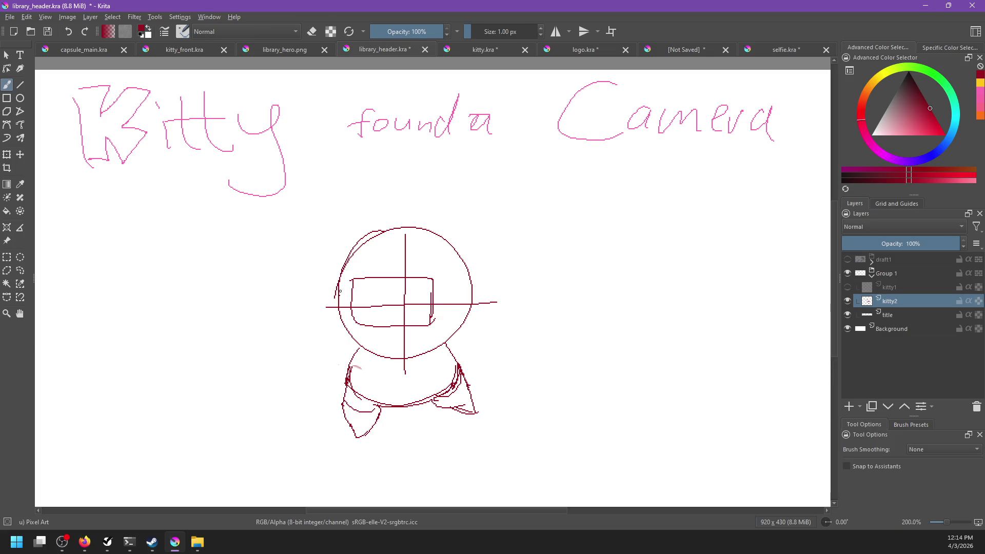
mouse_move(339, 291)
left_mouse_down()
mouse_move(357, 351)
mouse_move(417, 343)
left_mouse_up()
key("ctrl+z")
mouse_move(347, 349)
left_mouse_down()
mouse_move(384, 357)
mouse_move(467, 337)
left_mouse_up()
key("ctrl+z")
key("ctrl+z")
key("ctrl+z")
left_click_drag(388, 358, 458, 342)
key("ctrl+z")
key("ctrl+z")
left_click_drag(459, 258, 464, 321)
mouse_move(465, 322)
left_mouse_down()
mouse_move(456, 341)
mouse_move(409, 348)
left_mouse_up()
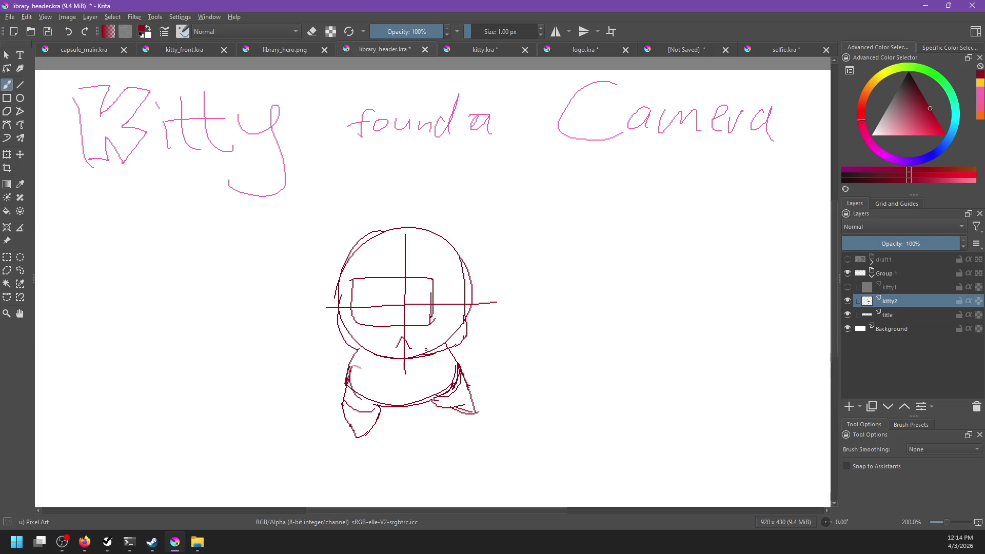
- Try arm arcs from the glasses, settling on a straight left arm line
mouse_move(339, 291)
left_mouse_down()
mouse_move(340, 306)
mouse_move(361, 315)
left_mouse_up()
key("ctrl+z")
key("ctrl+z")
key("ctrl+z")
left_click_drag(430, 283, 510, 338)
key("ctrl+z")
key("ctrl+z")
left_click_drag(338, 283, 292, 334)
- Draw the right arm with a hand loop, both round hands, and the left arm's underside
key("ctrl+z")
left_click_drag(338, 282, 293, 337)
key("ctrl+z")
left_click_drag(338, 283, 275, 337)
key("ctrl+z")
left_click_drag(336, 283, 271, 335)
mouse_move(444, 286)
left_mouse_down()
mouse_move(539, 337)
mouse_move(510, 344)
left_mouse_up()
key("ctrl+z")
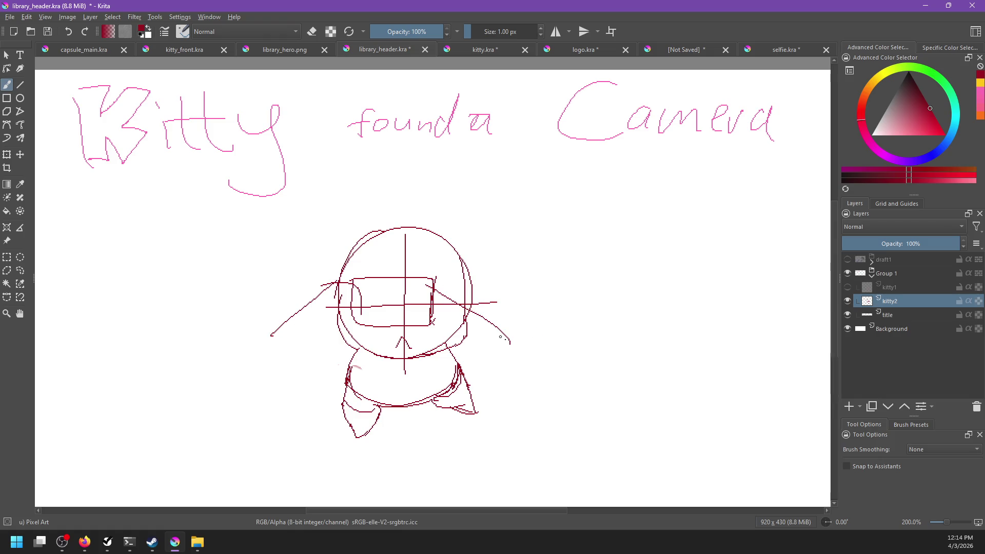
key("ctrl+z")
left_click_drag(436, 278, 432, 341)
key("ctrl+z")
mouse_move(436, 278)
left_mouse_down()
mouse_move(432, 340)
mouse_move(506, 308)
left_mouse_up()
key("ctrl+z")
key("ctrl+z")
mouse_move(430, 273)
left_mouse_down()
mouse_move(517, 313)
mouse_move(516, 322)
left_mouse_up()
left_click_drag(279, 333, 271, 336)
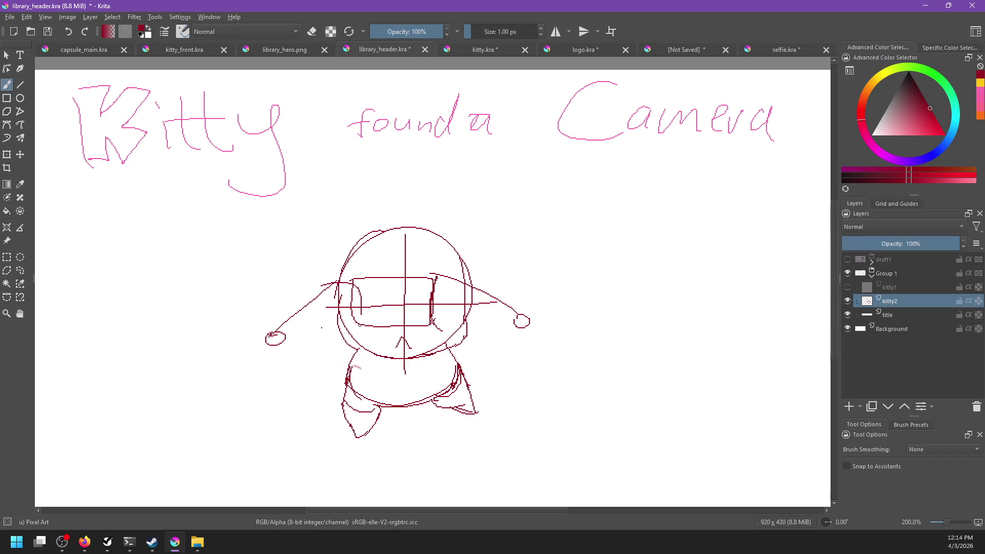
left_click_drag(512, 303, 537, 336)
key("ctrl+z")
left_click_drag(319, 284, 260, 339)
key("alt+Tab")
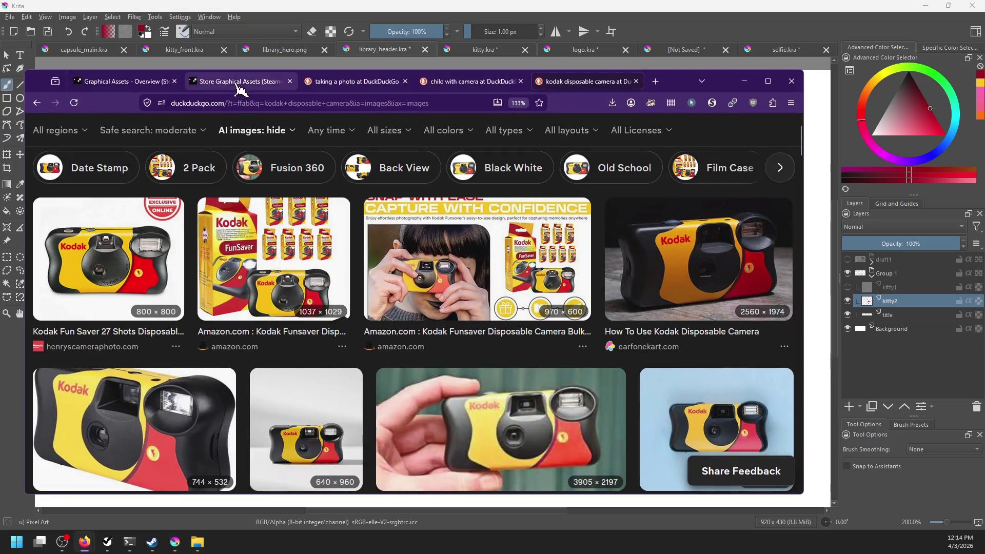
- Browse the 'taking a photo' image results for reference, then return to Krita
left_click(332, 82)
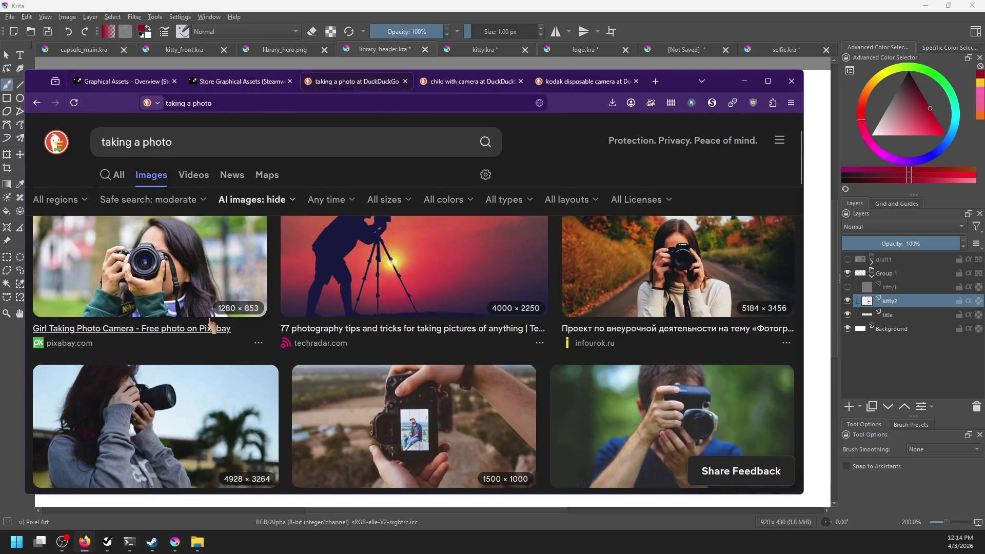
scroll(213, 323, "down", 3)
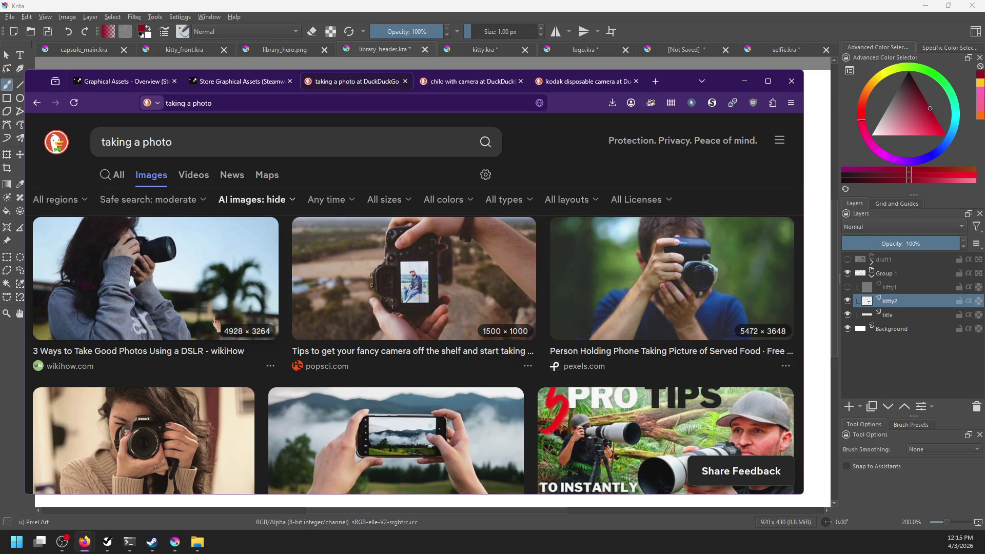
scroll(215, 324, "down", 5)
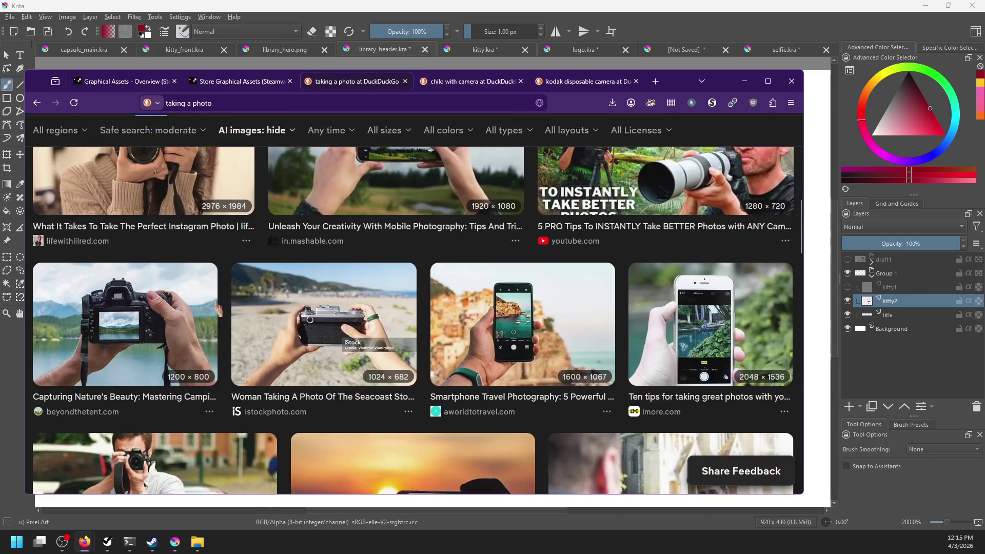
scroll(200, 326, "down", 3)
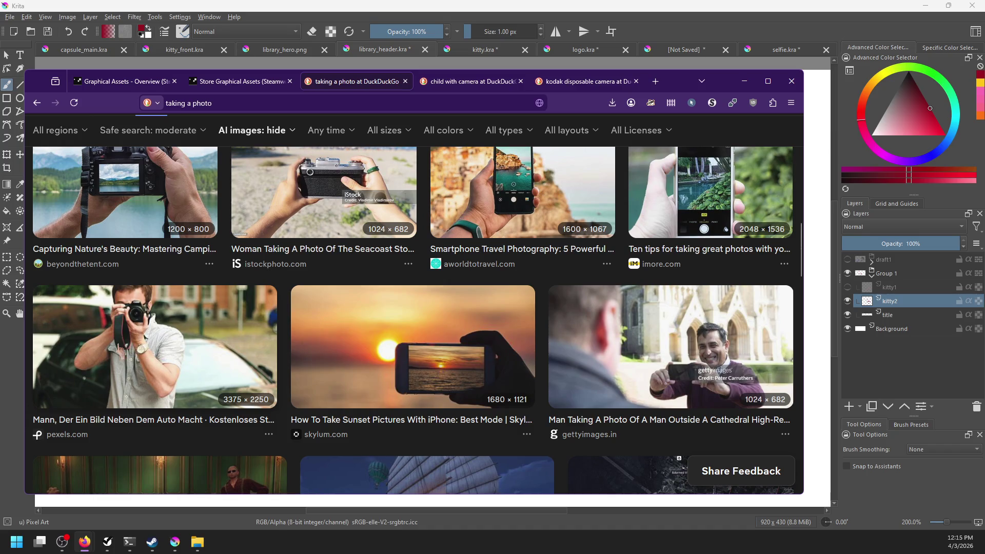
scroll(249, 316, "down", 2)
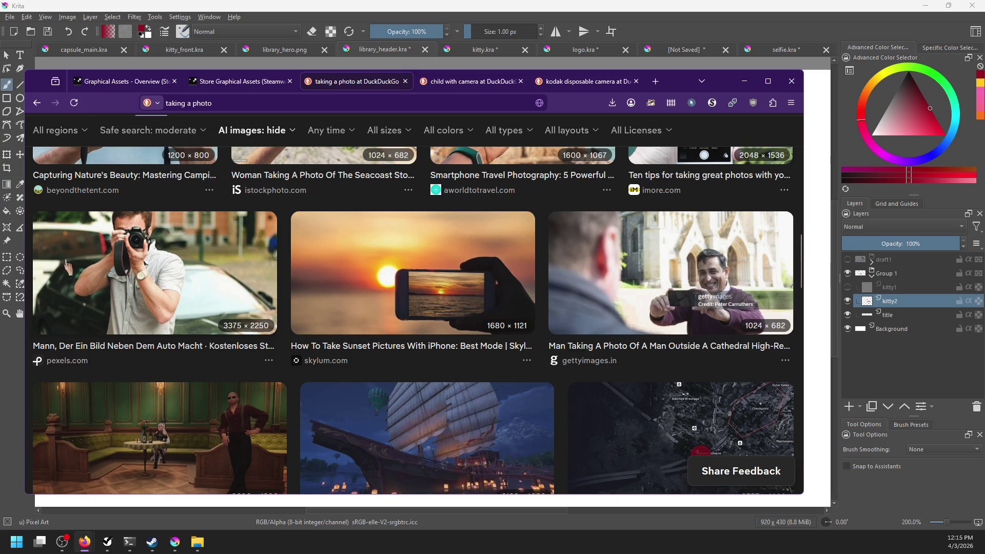
scroll(68, 274, "down", 10)
scroll(298, 259, "up", 15)
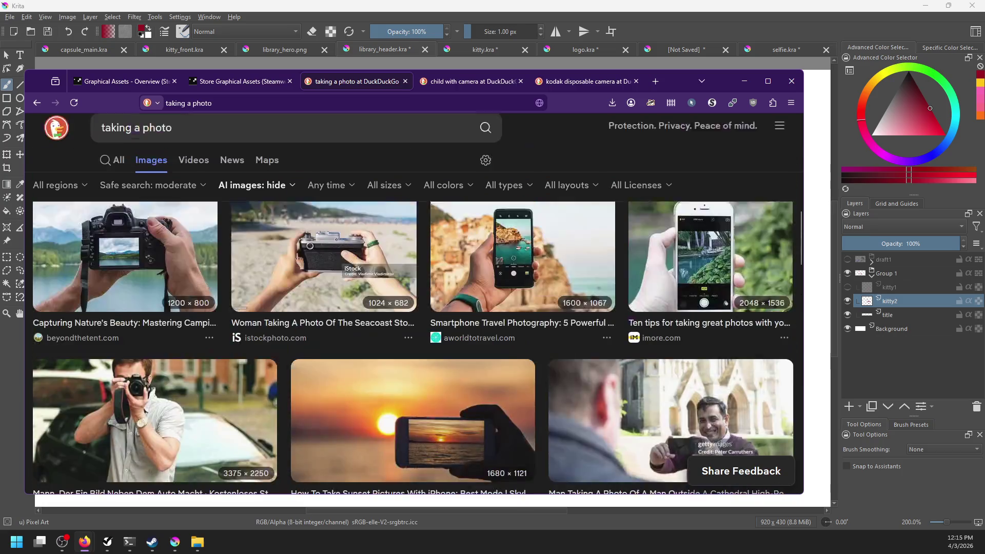
key("alt+Tab")
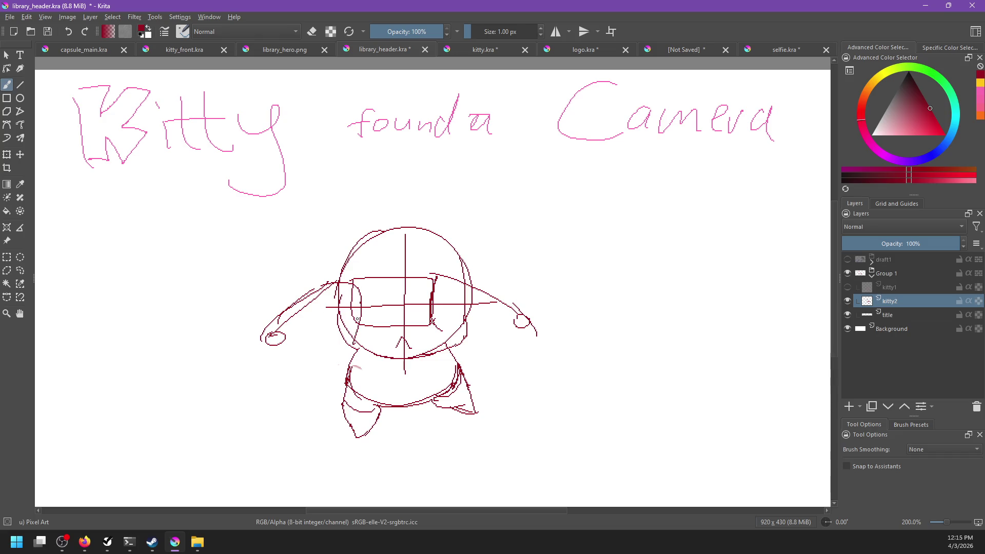
- Add a lens loop and short strokes to the camera, and draw both arm undersides
left_click_drag(328, 327, 347, 342)
mouse_move(431, 318)
left_mouse_down()
mouse_move(448, 339)
mouse_move(460, 329)
left_mouse_up()
left_click_drag(267, 341, 329, 356)
key("ctrl+z")
mouse_move(396, 288)
left_mouse_down()
mouse_move(384, 291)
mouse_move(391, 297)
left_mouse_up()
key("ctrl+z")
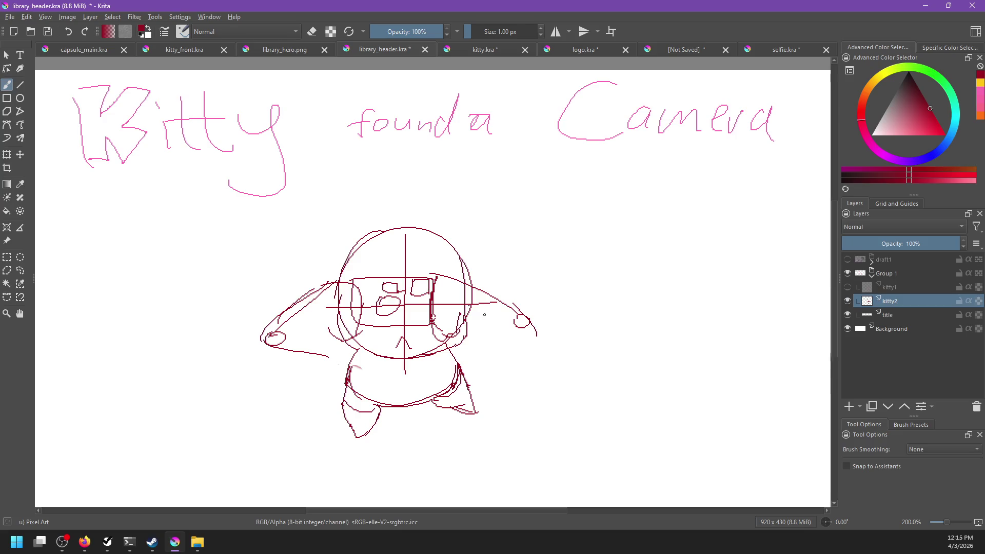
left_click_drag(574, 367, 553, 363)
left_click_drag(276, 343, 329, 361)
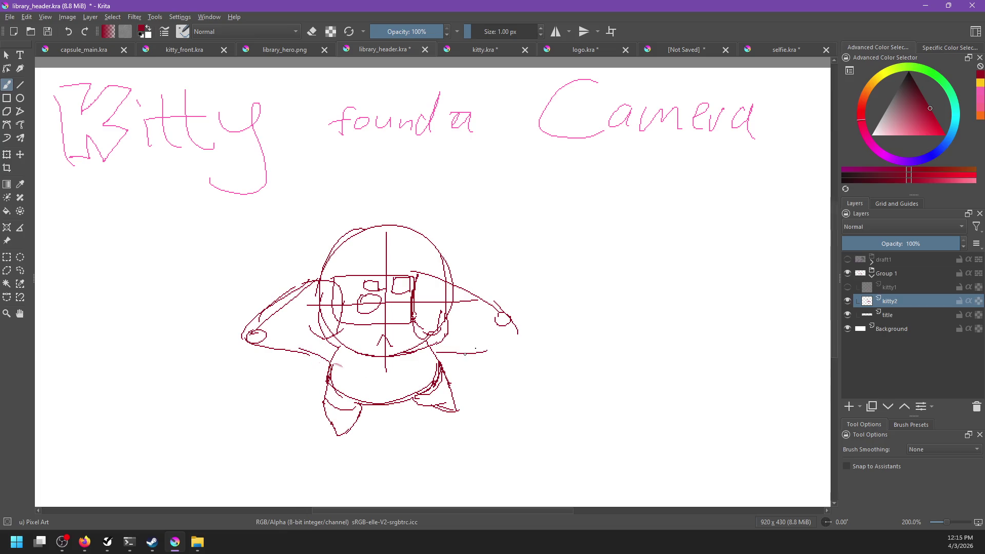
mouse_move(439, 349)
left_mouse_down()
mouse_move(487, 337)
mouse_move(454, 353)
left_mouse_up()
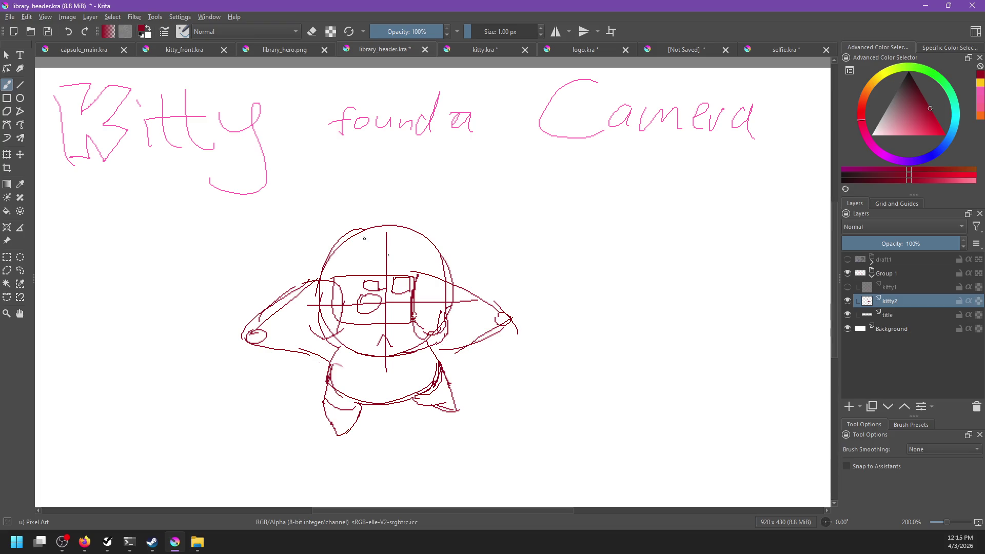
- Sketch trial arcs around and over the top of the head
mouse_move(336, 191)
left_mouse_down()
mouse_move(310, 245)
mouse_move(323, 276)
left_mouse_up()
key("ctrl+z")
left_click_drag(372, 210, 307, 281)
mouse_move(367, 198)
left_mouse_down()
mouse_move(440, 231)
mouse_move(471, 267)
left_mouse_up()
key("ctrl+z")
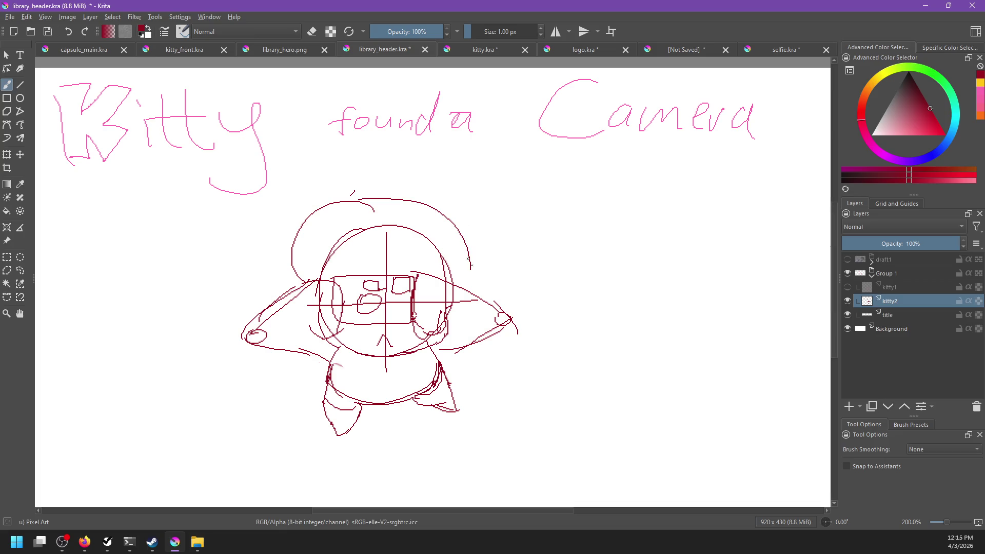
key("ctrl+z")
key("ctrl+z")
key("ctrl+z")
left_click_drag(317, 275, 458, 226)
key("ctrl+z")
left_click_drag(313, 278, 441, 205)
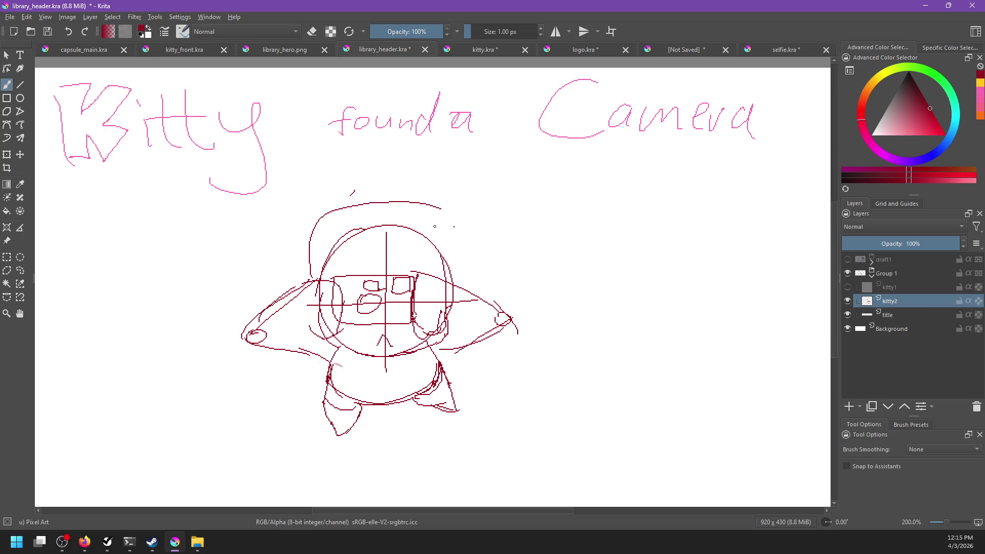
key("ctrl+z")
- Draw a large hat arc over the head, widening its right side and adding side curves
mouse_move(314, 272)
left_mouse_down()
mouse_move(441, 205)
mouse_move(473, 279)
left_mouse_up()
key("ctrl+z")
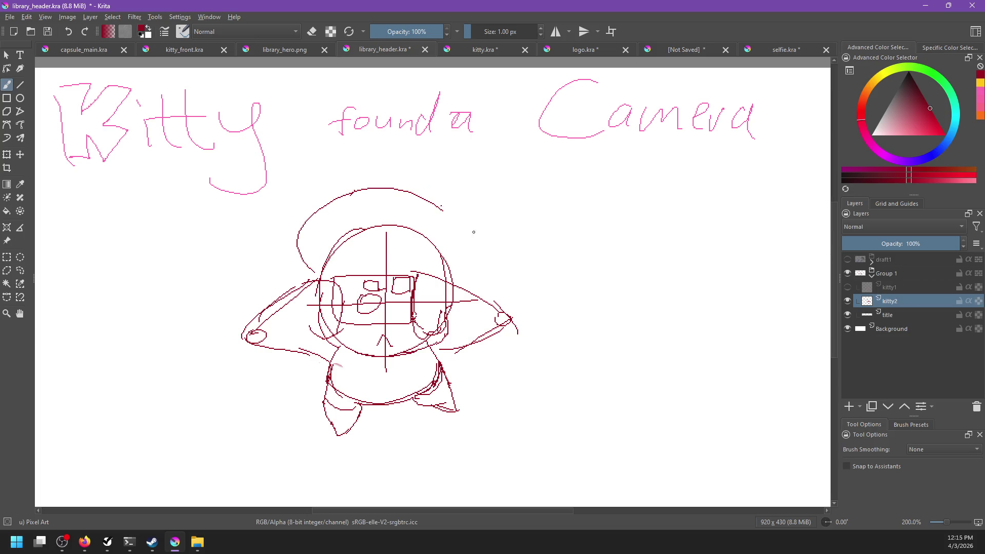
left_click_drag(441, 206, 461, 285)
left_click_drag(393, 251, 416, 276)
key("ctrl+z")
mouse_move(290, 269)
left_mouse_down()
mouse_move(278, 296)
mouse_move(291, 283)
left_mouse_up()
key("ctrl+z")
mouse_move(477, 267)
left_mouse_down()
mouse_move(485, 307)
mouse_move(480, 290)
left_mouse_up()
key("ctrl+z")
- Hand-letter RUDE above DUDE on the belly and draw a small oval between them
scroll(403, 347, "down", 2)
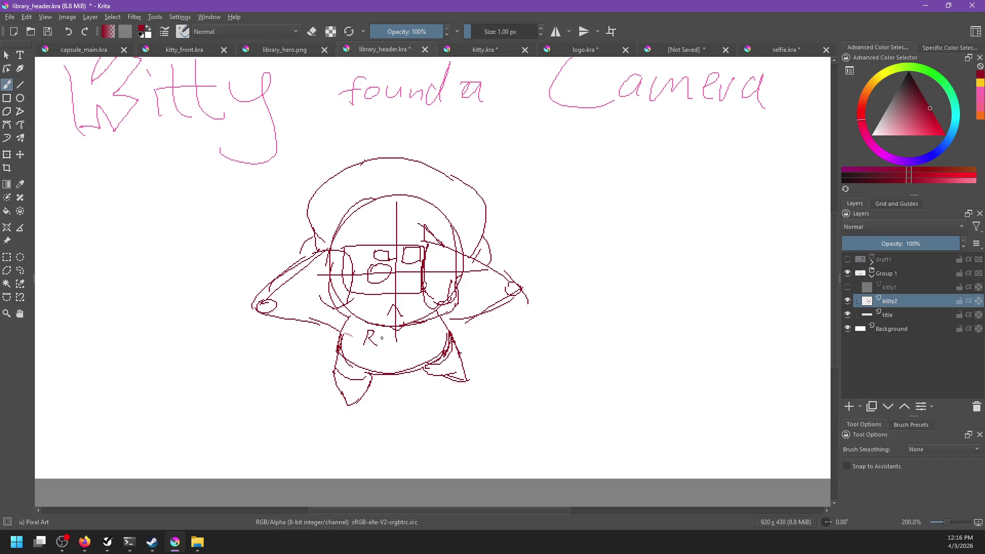
left_click_drag(395, 334, 395, 344)
key("ctrl+z")
key("ctrl+z")
left_click_drag(372, 330, 377, 338)
key("ctrl+z")
left_click_drag(401, 333, 409, 331)
mouse_move(375, 358)
left_mouse_down()
mouse_move(385, 368)
mouse_move(395, 361)
left_mouse_up()
key("ctrl+z")
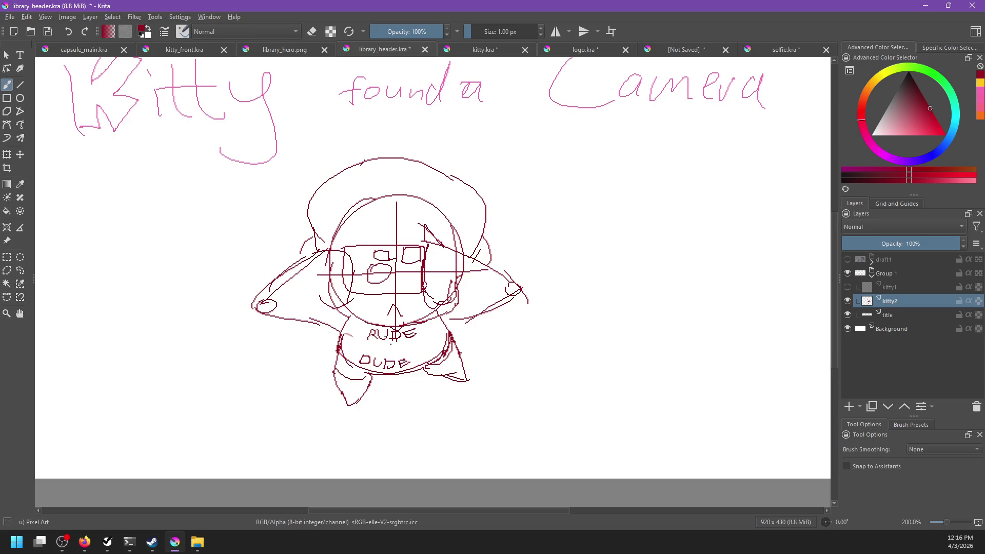
mouse_move(385, 340)
left_mouse_down()
mouse_move(376, 350)
mouse_move(406, 343)
left_mouse_up()
key("ctrl+z")
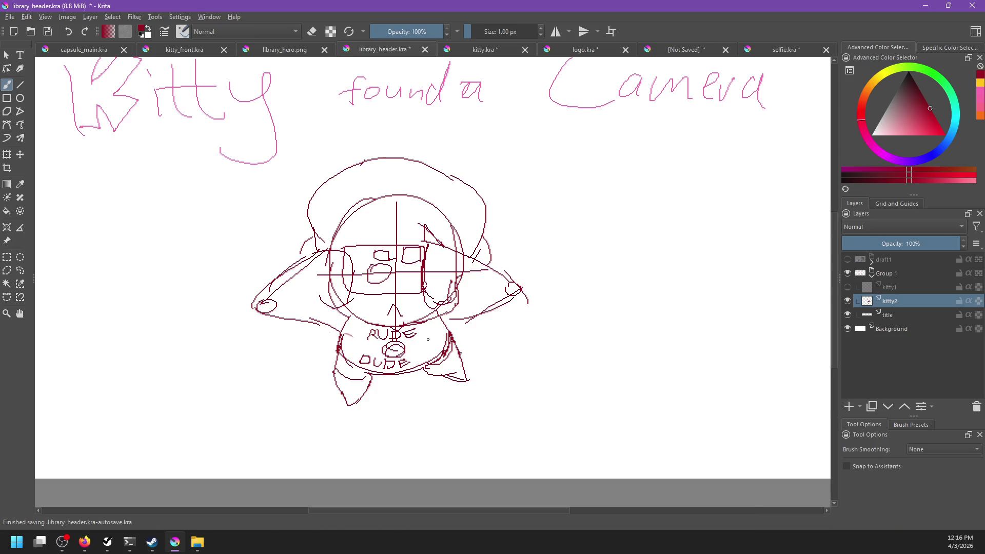
- Nudge the kitty drawing slightly right and down, then save library_header.kra
scroll(427, 339, "down", 4)
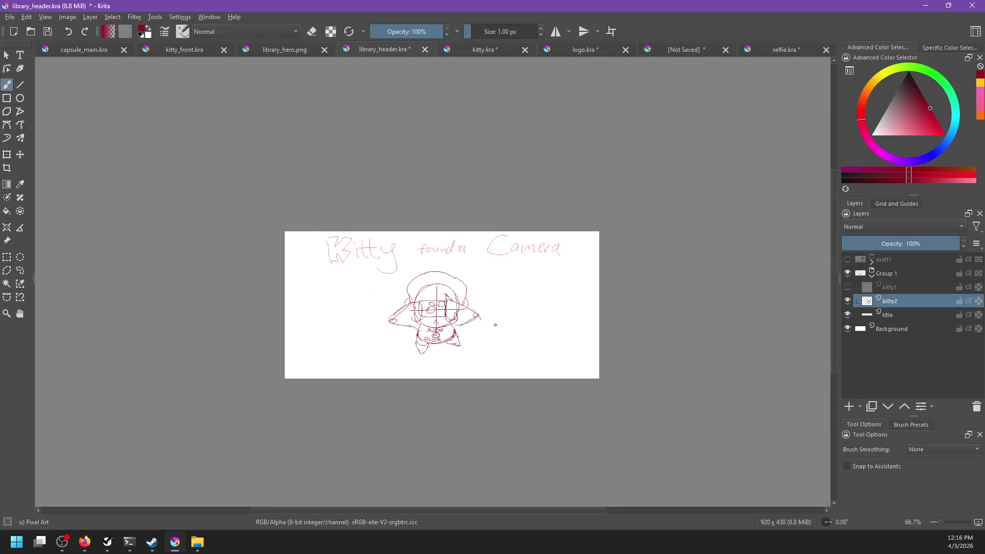
scroll(453, 334, "up", 1)
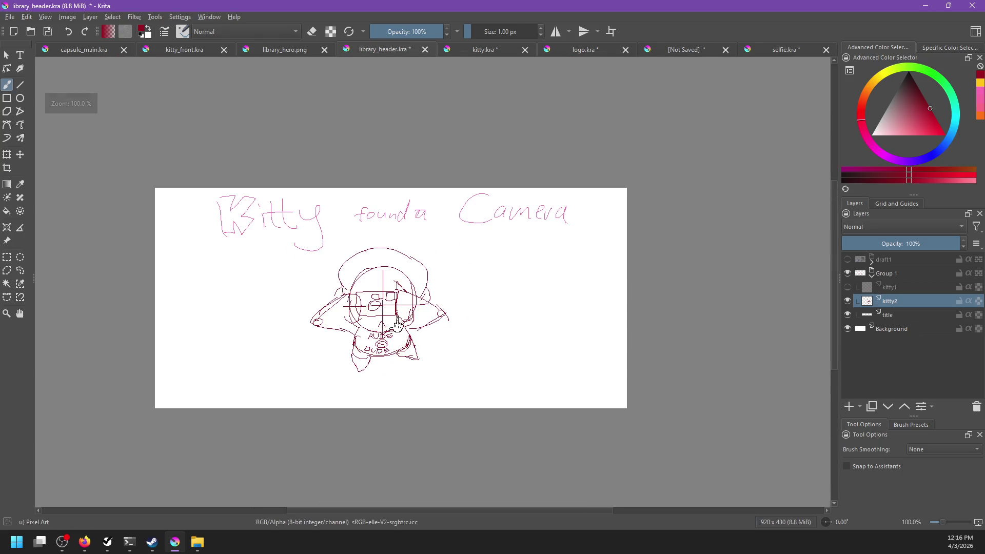
key("t")
left_click_drag(396, 325, 408, 337)
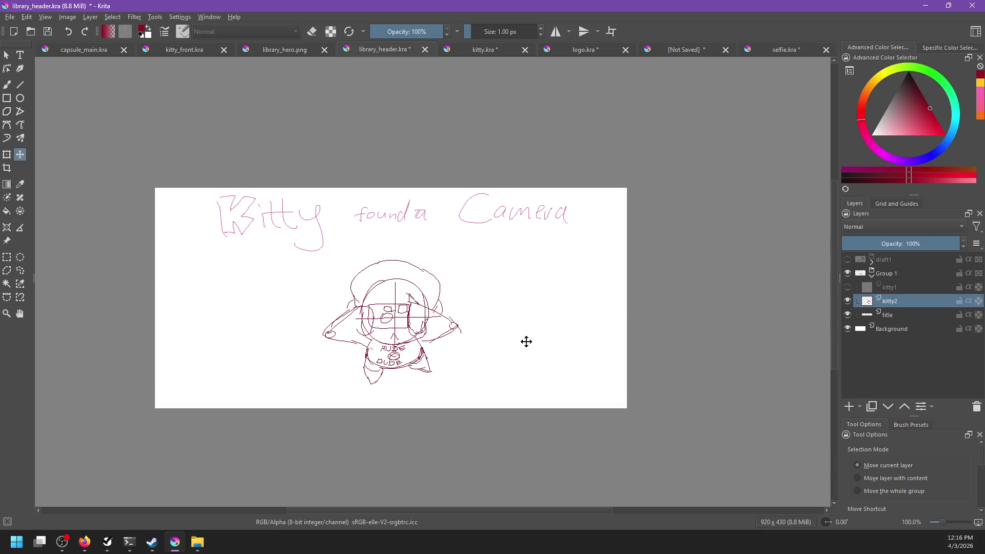
scroll(459, 310, "up", 1)
left_click_drag(466, 326, 517, 328)
scroll(516, 328, "down", 1)
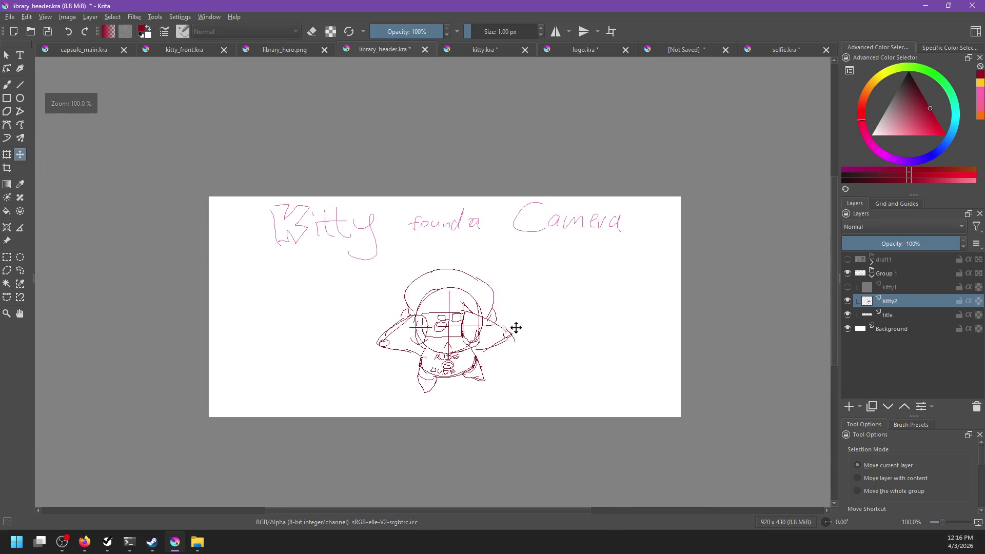
left_click_drag(369, 202, 323, 192)
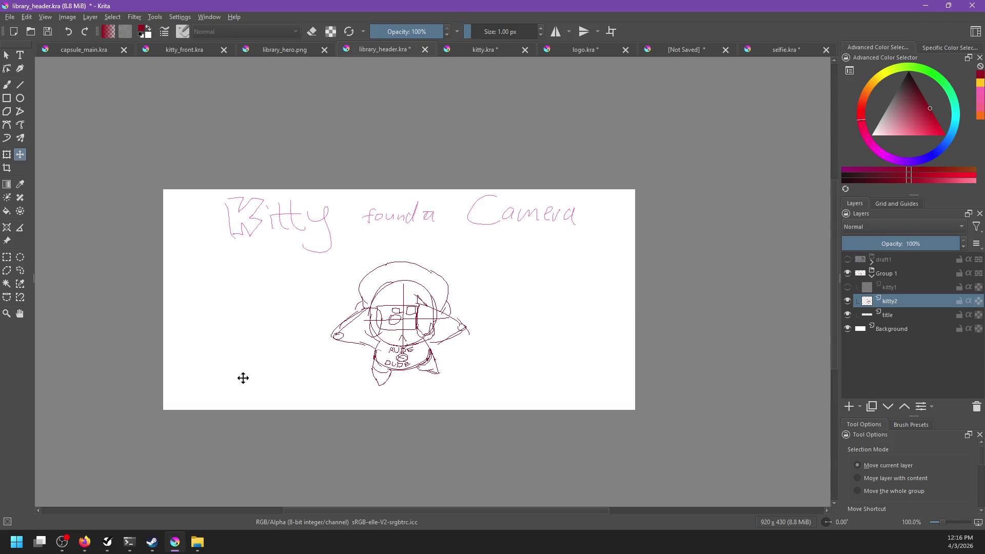
scroll(508, 376, "up", 1)
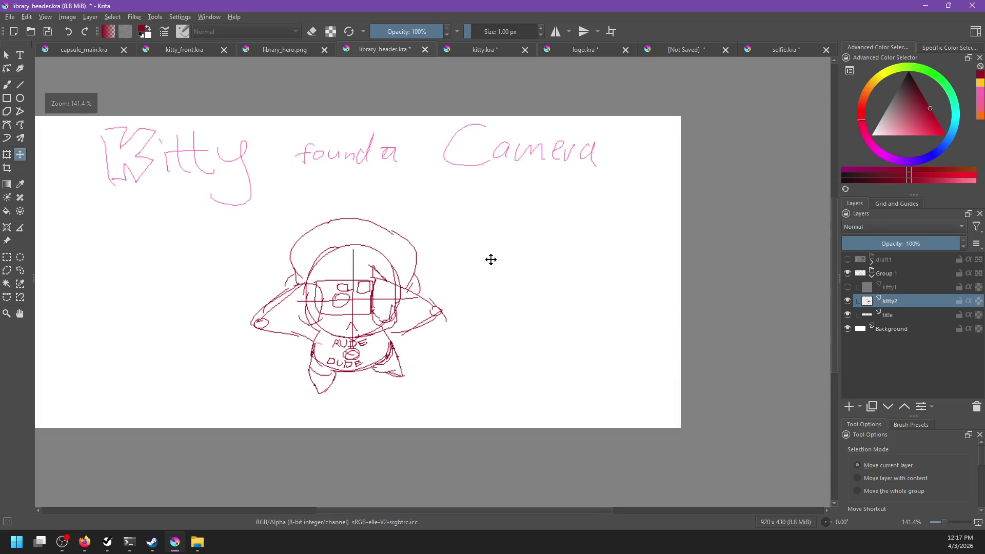
scroll(431, 382, "down", 1)
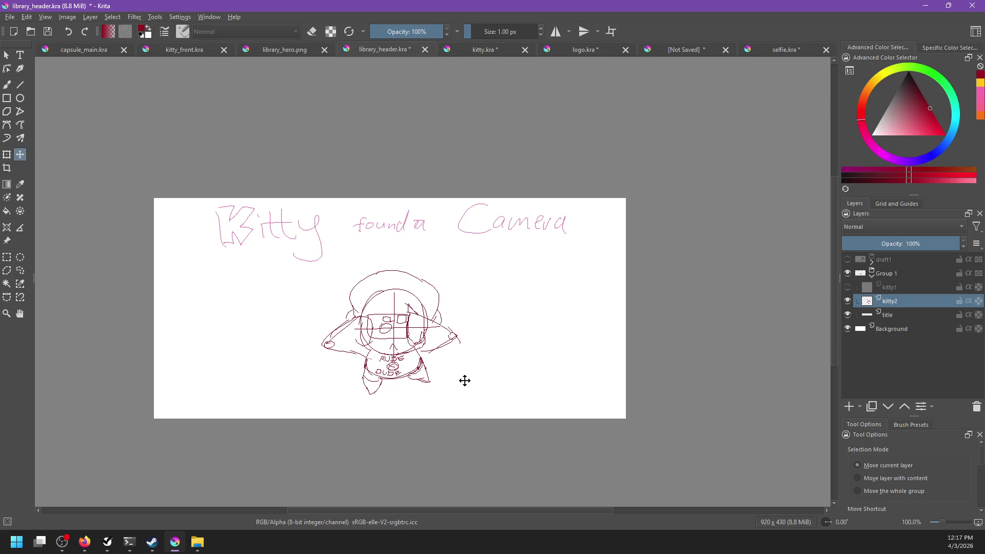
scroll(453, 359, "up", 2)
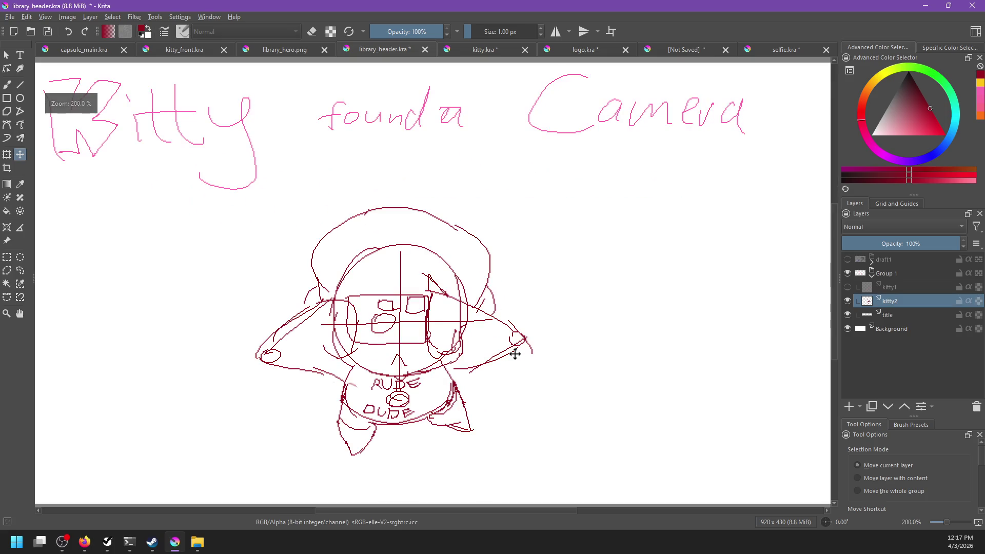
key("b")
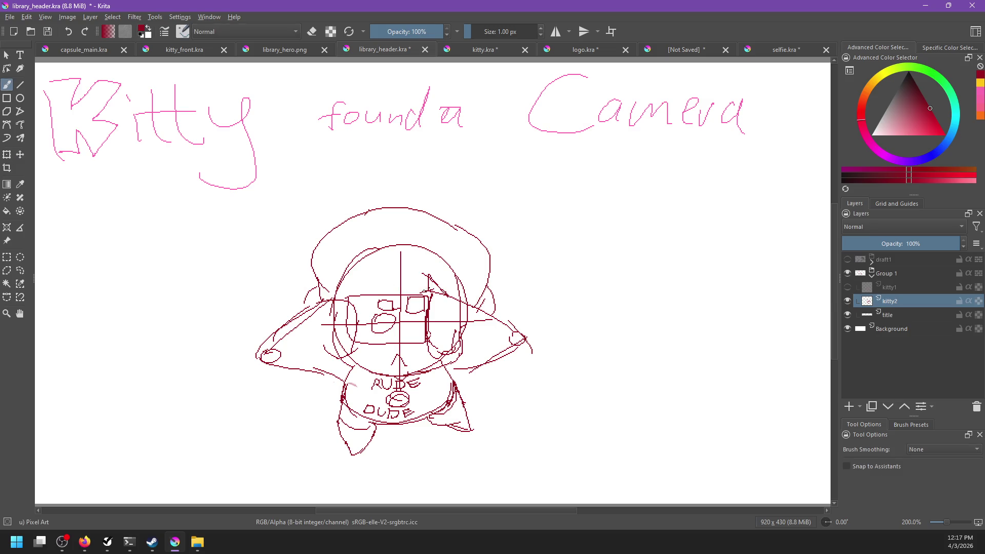
key("ctrl+s")
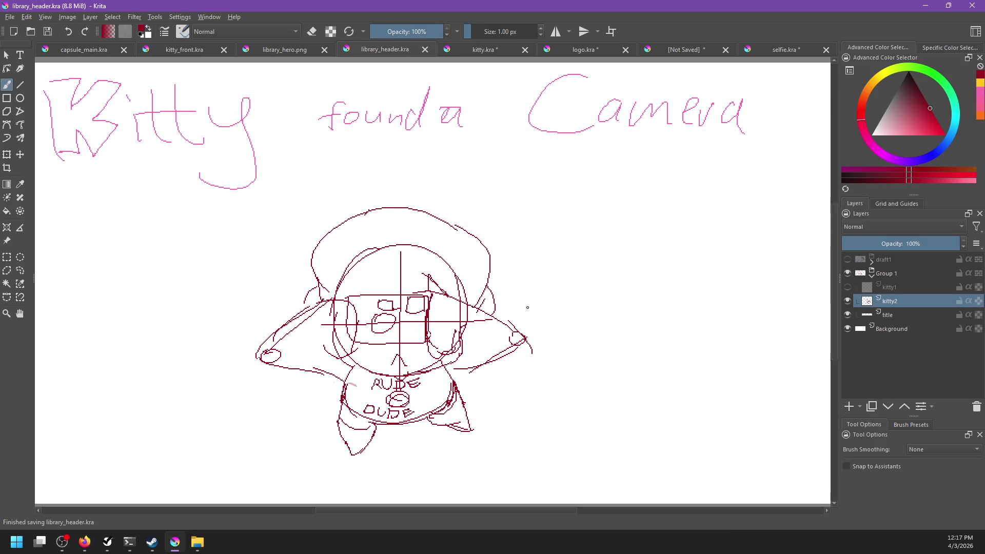
- Shift Group 1's sketches slightly left and rename the group draft2
scroll(527, 307, "down", 5)
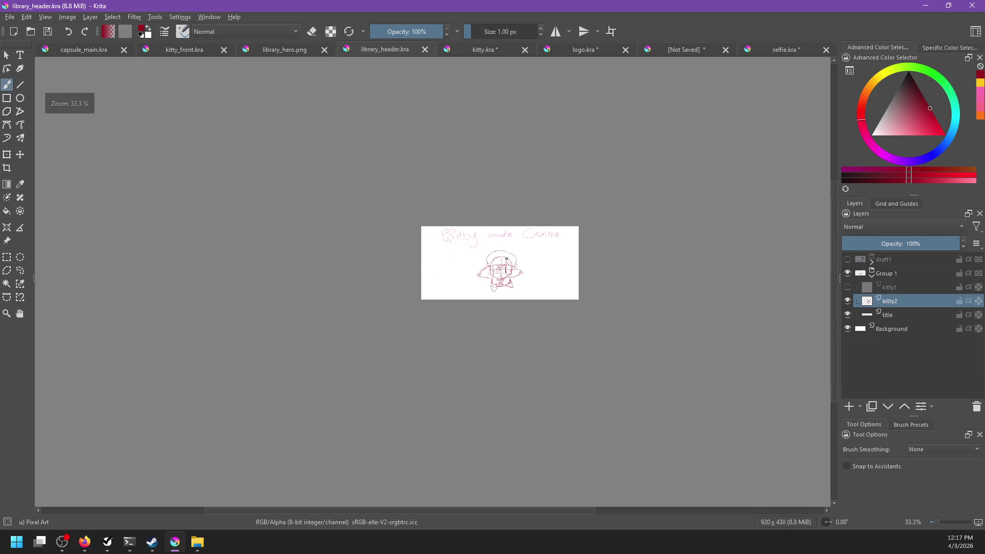
scroll(527, 292, "up", 3)
left_click(886, 273)
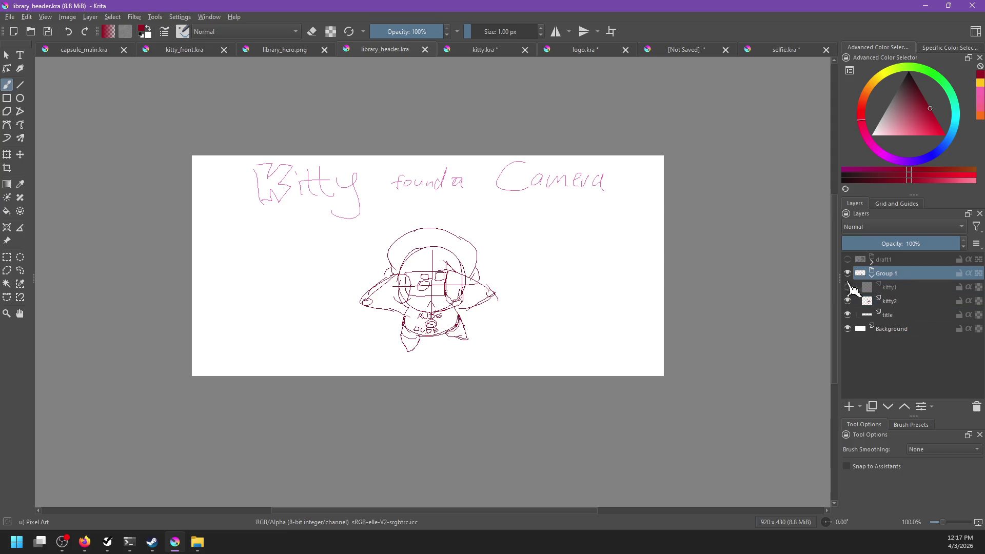
key("t")
left_click_drag(455, 252, 447, 254)
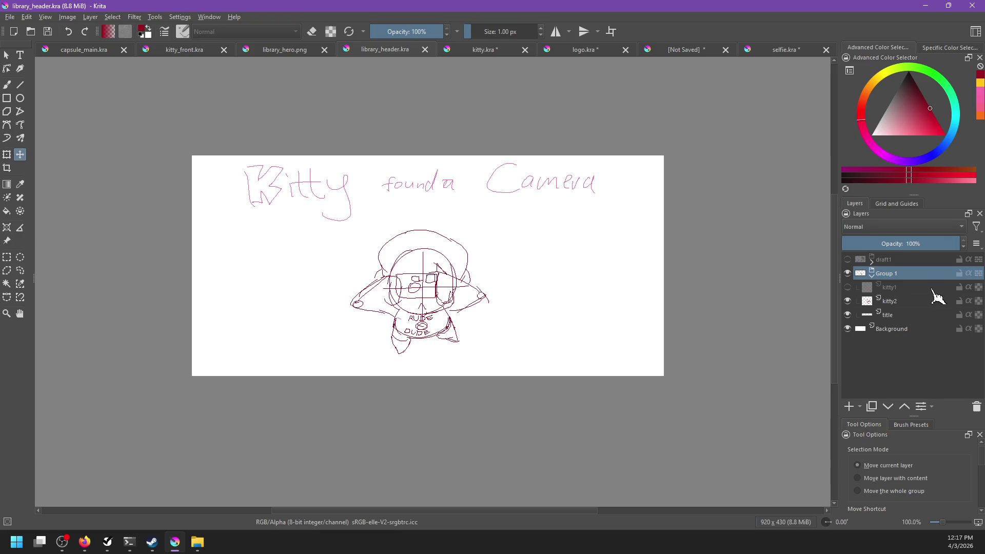
double_click(908, 276)
type("draft")
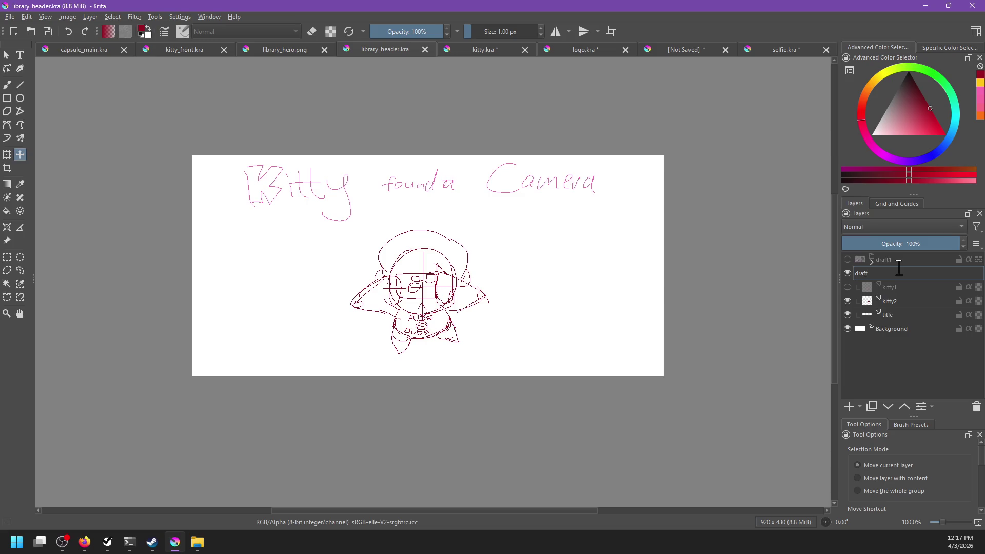
type("2")
key("Return")
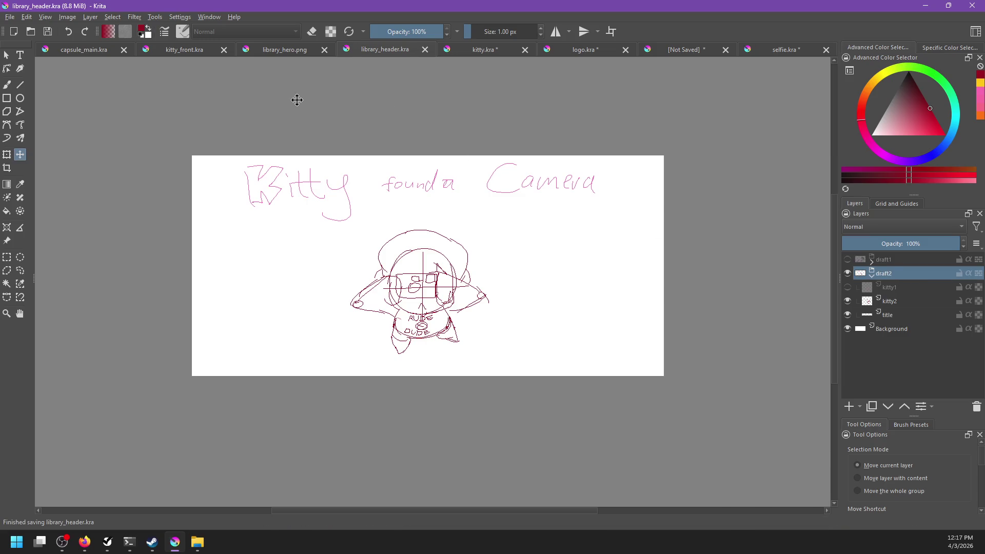
- Make the bear_hug layer visible in kitty.kra and save logo.kra
left_click(482, 51)
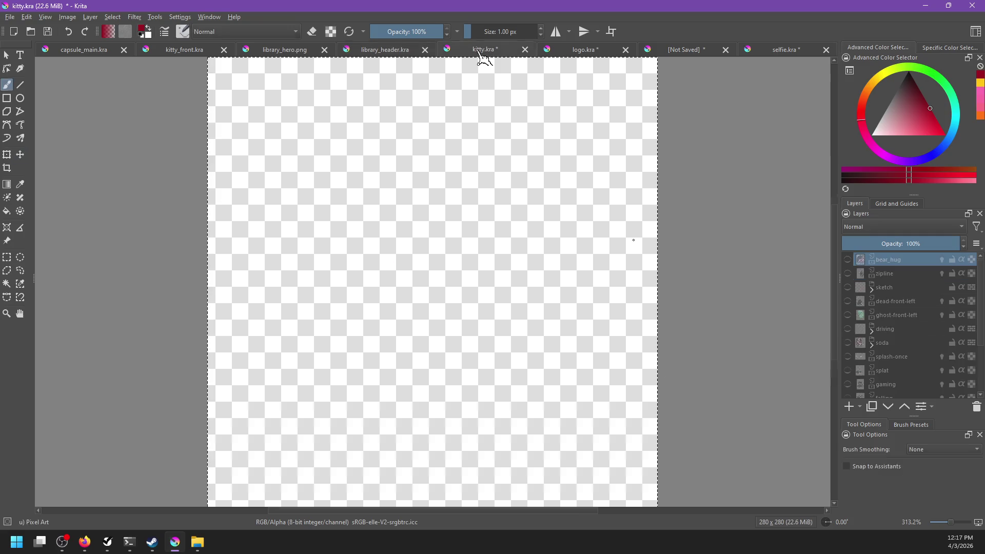
left_click(848, 259)
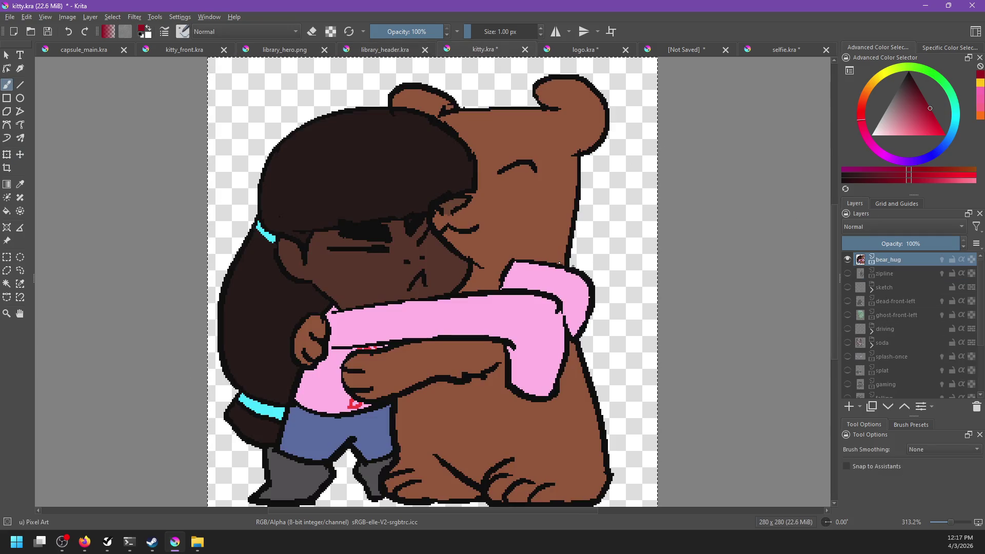
left_click(583, 51)
key("minus")
key("minus")
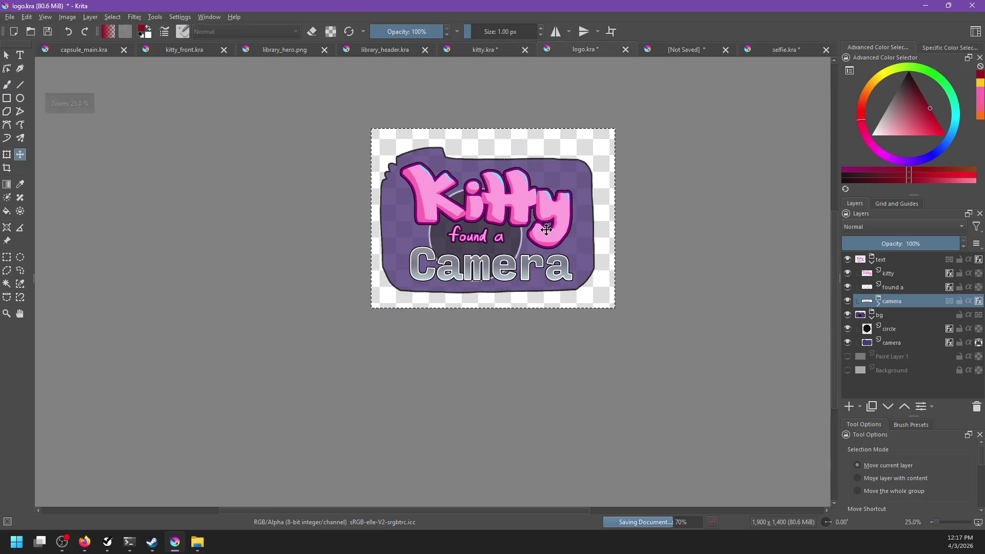
left_click(484, 53)
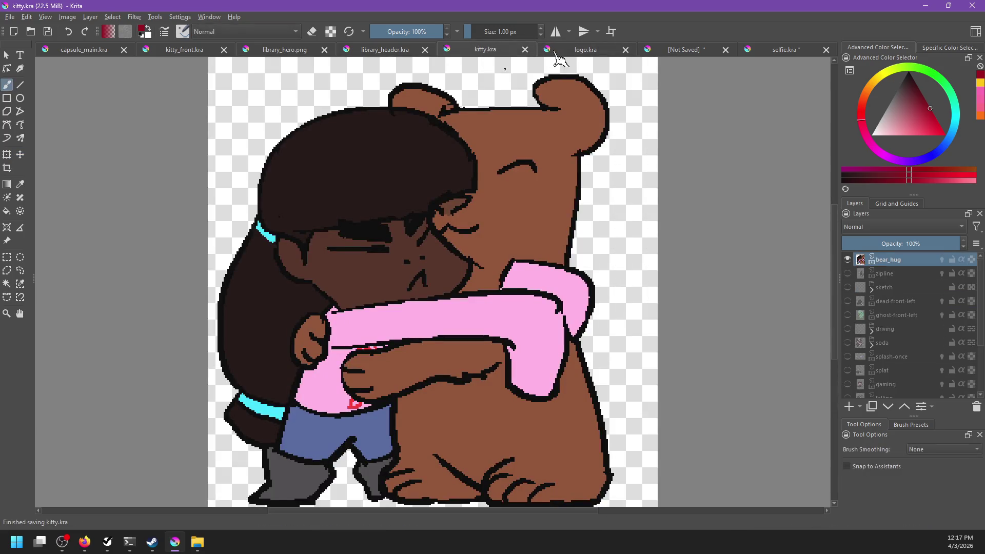
left_click(562, 51)
- Close the unsaved sketch document without saving it
left_click(695, 56)
key("plus")
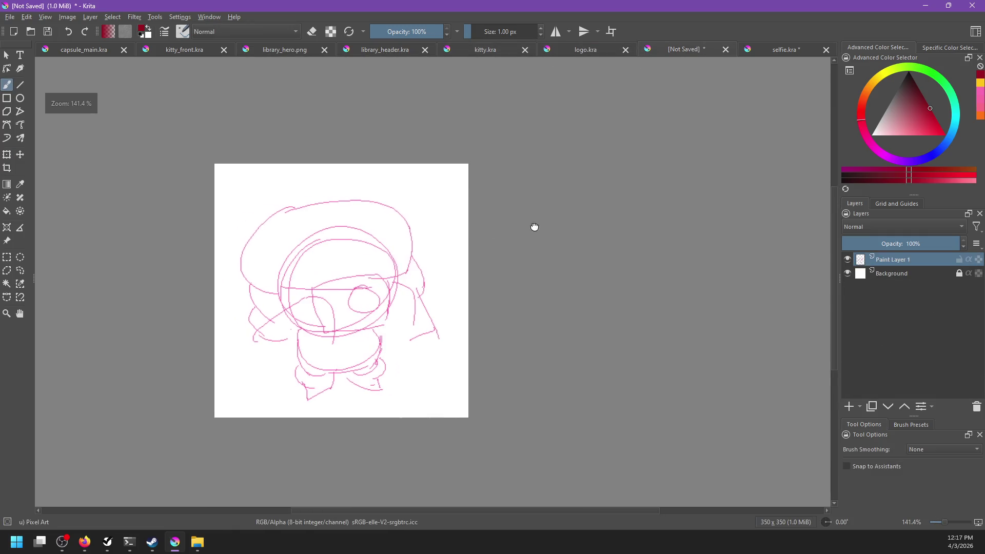
left_click(725, 49)
left_click(502, 283)
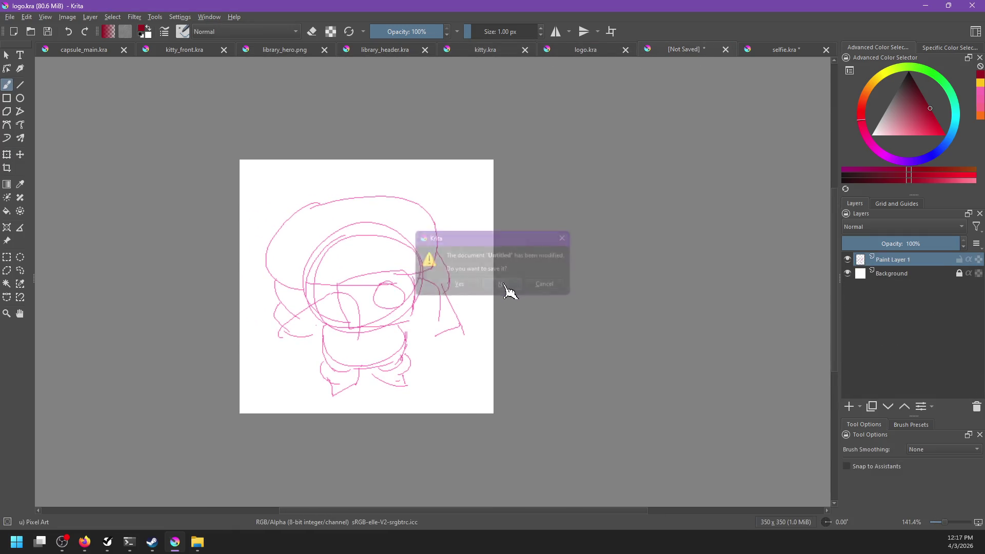
- Save selfie.kra, show its flashed layer, and switch to kitty_front.kra
left_click(789, 48)
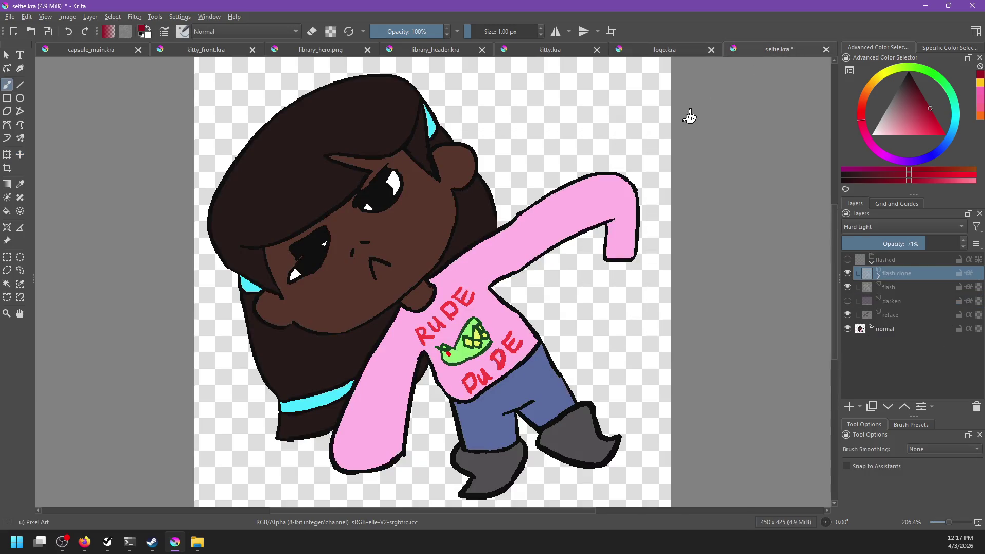
key("ctrl+s")
left_click(848, 259)
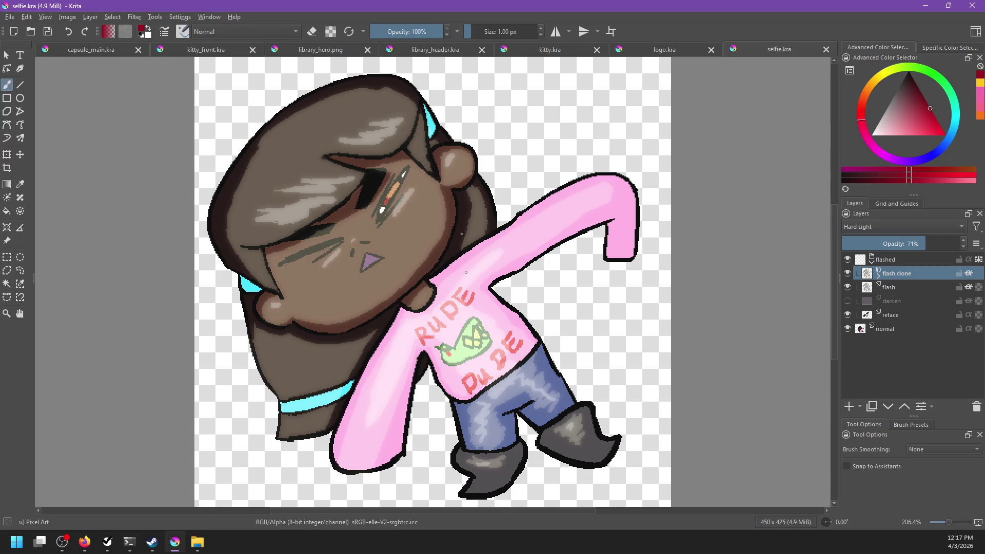
left_click(204, 50)
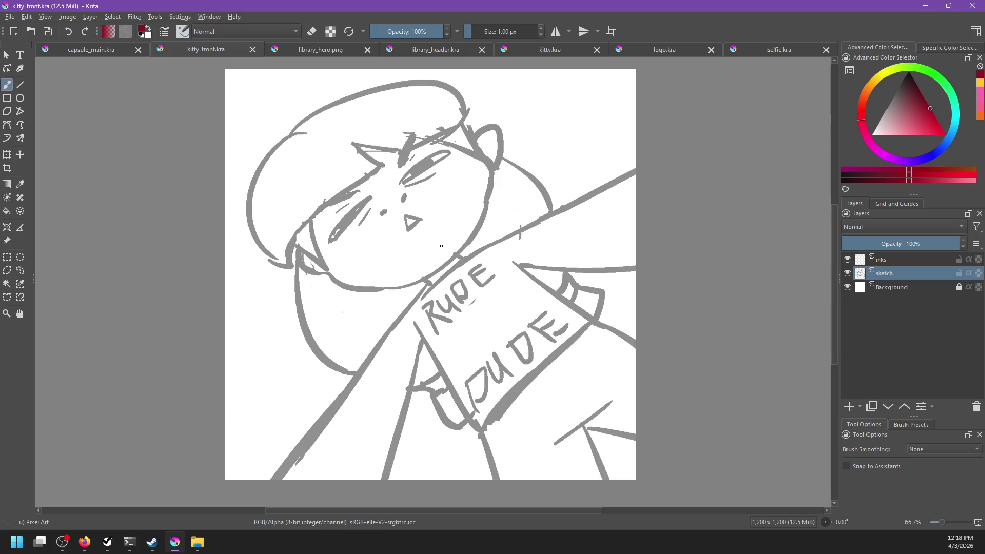
- Erase a stray bit of the chin-to-body line with the 32 px Pixel Art Fill eraser and save kitty_front.kra
right_click(445, 266)
left_click(390, 295)
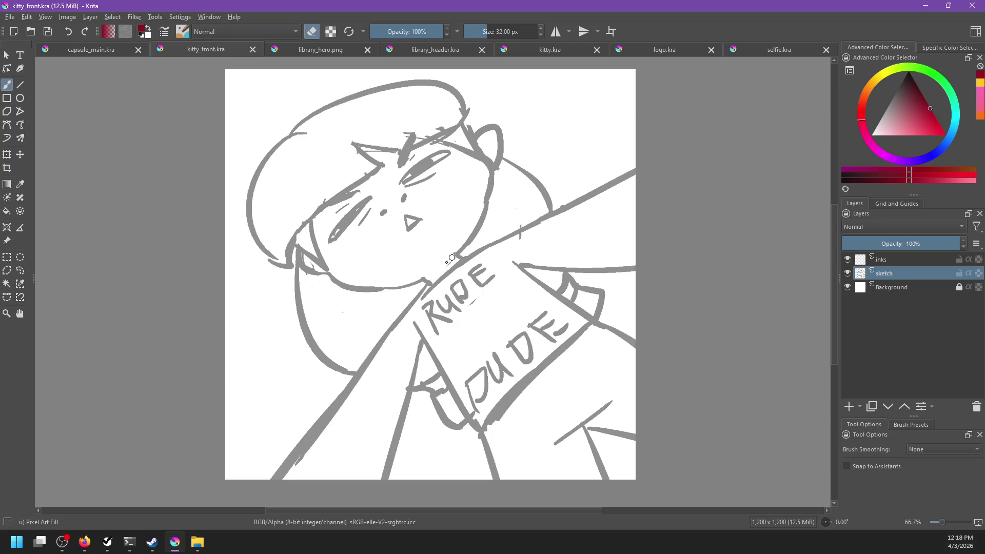
left_click(440, 268)
mouse_move(431, 279)
left_mouse_down()
mouse_move(452, 253)
mouse_move(459, 261)
left_mouse_up()
scroll(497, 278, "down", 3)
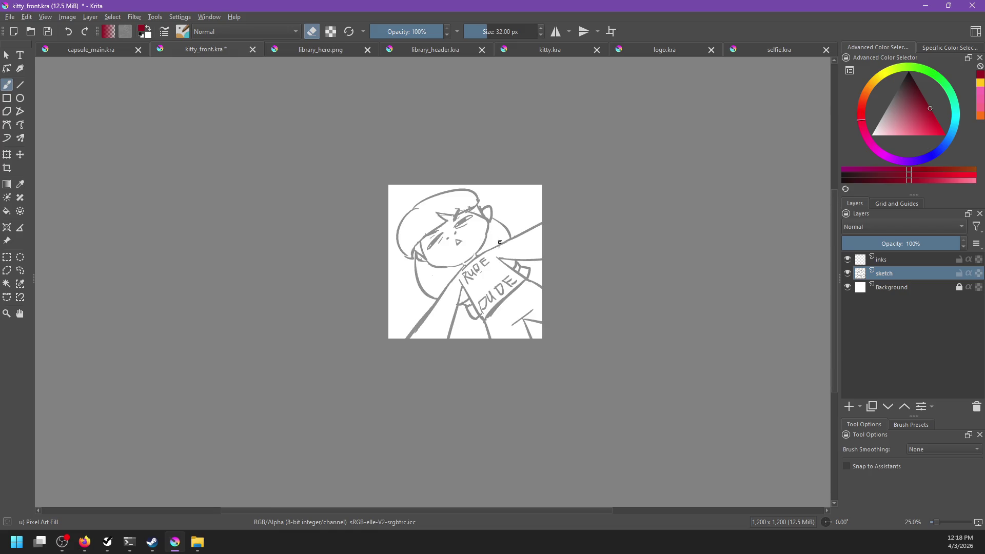
scroll(498, 241, "up", 3)
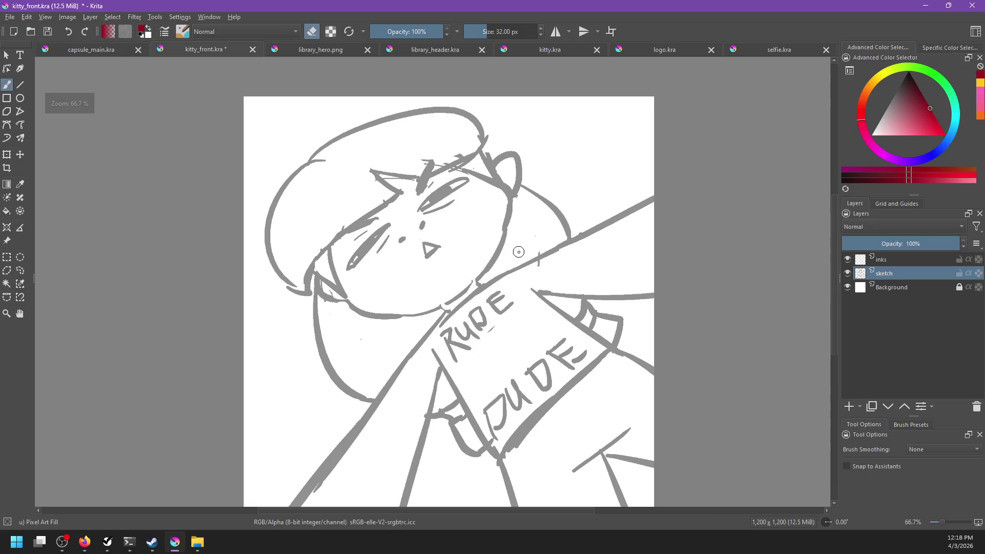
key("ctrl+s")
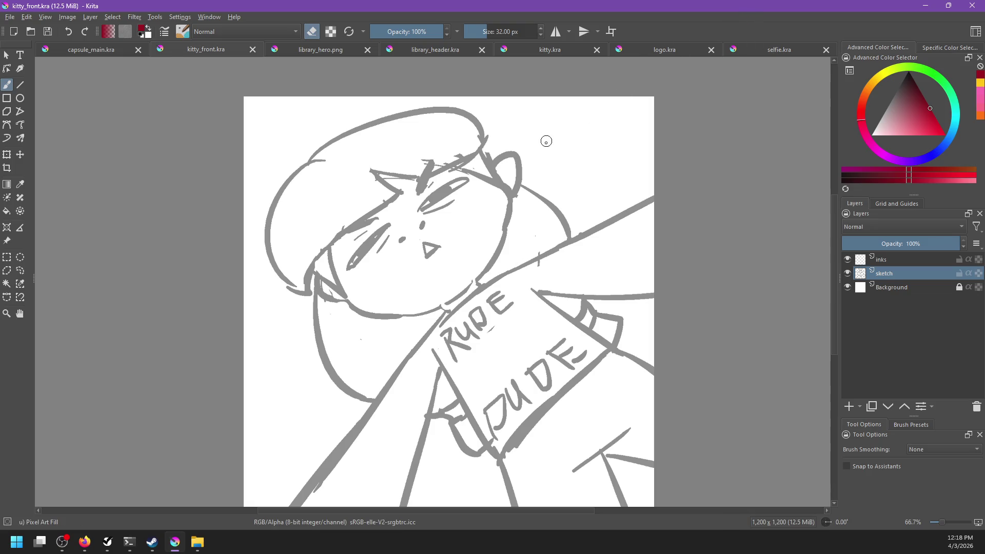
- Flip through logo.kra and selfie.kra to reach capsule_main.kra
left_click(665, 52)
left_click(776, 49)
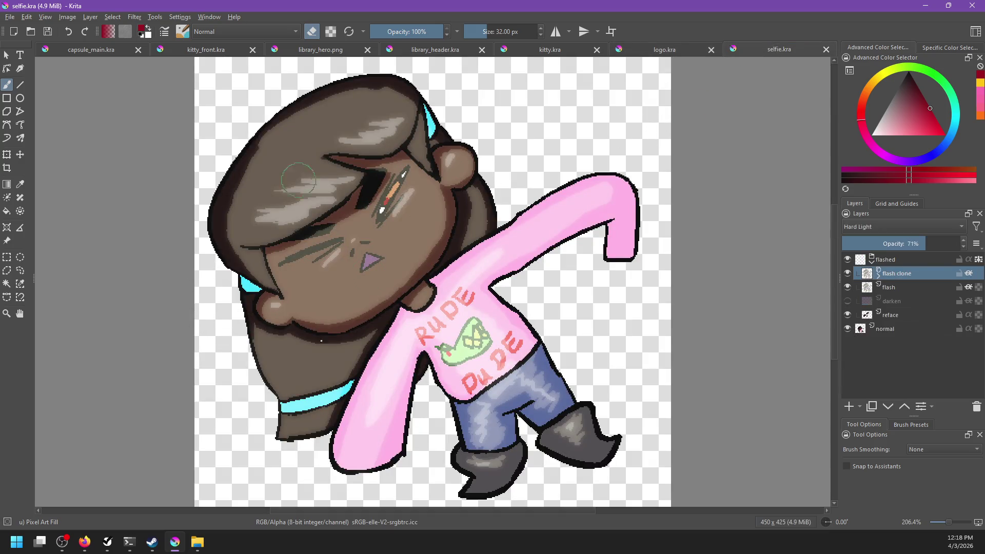
left_click(58, 51)
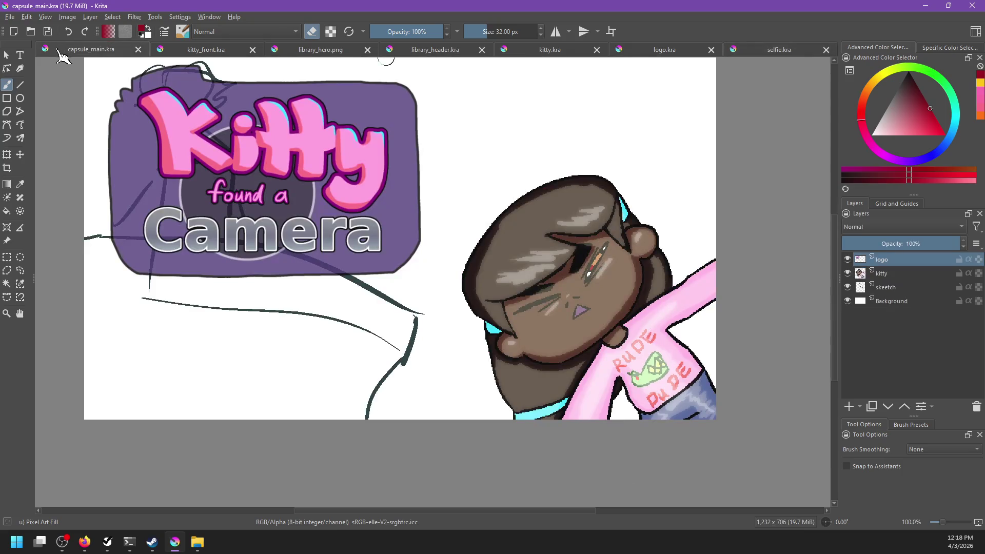
- Move the capsule logo down about 140 px, then nudge it slightly right and down
key("minus")
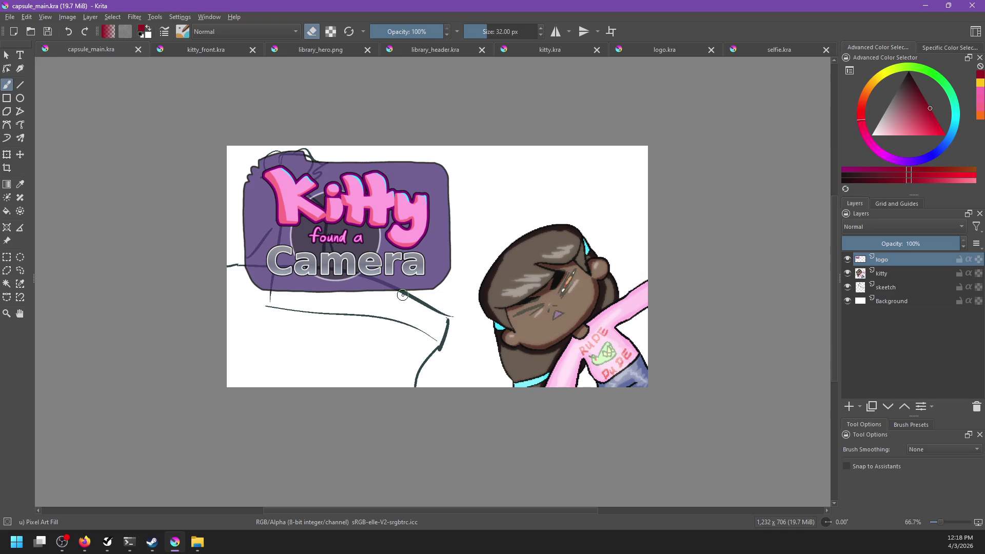
key("t")
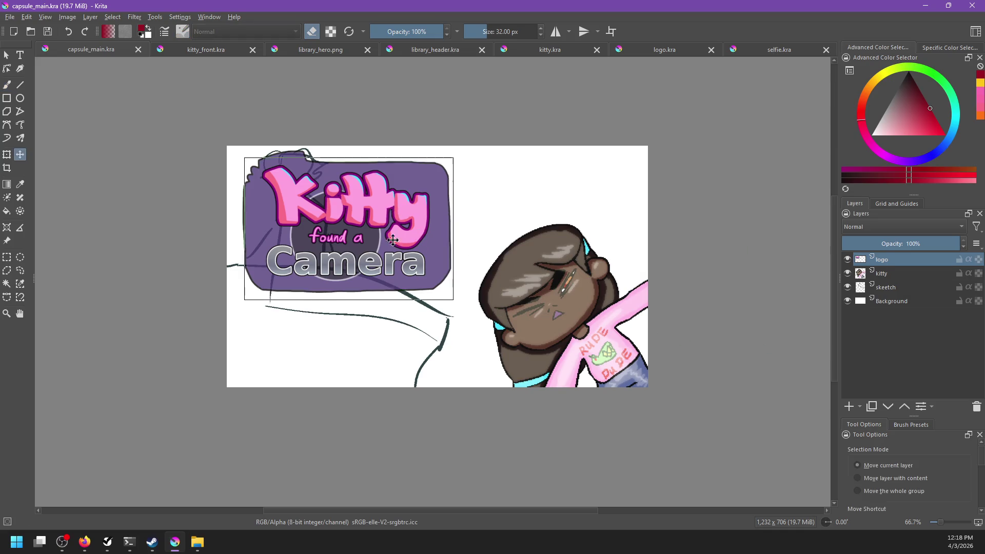
mouse_move(391, 207)
left_mouse_down()
mouse_move(388, 299)
mouse_move(446, 213)
mouse_move(469, 199)
mouse_move(377, 241)
mouse_move(382, 285)
left_mouse_up()
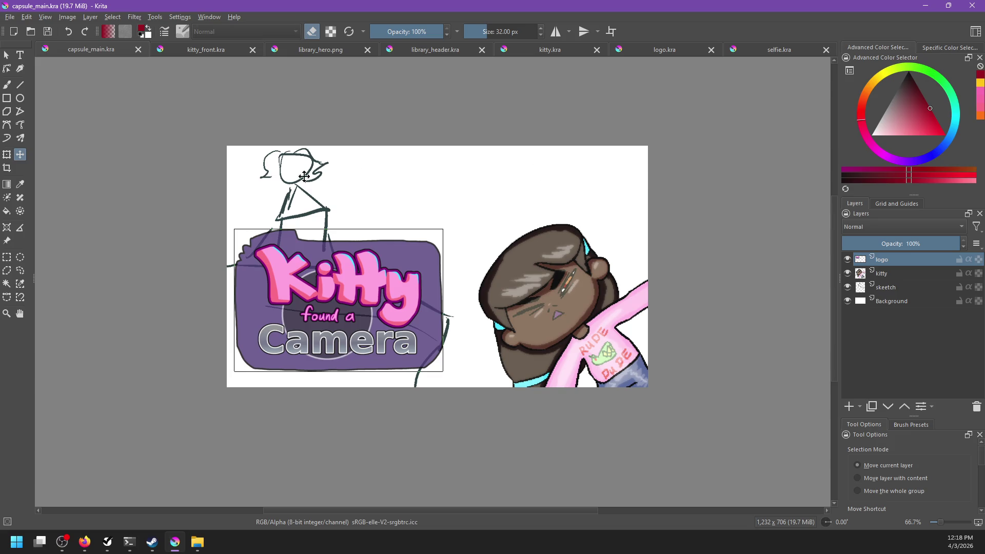
mouse_move(363, 307)
left_mouse_down()
mouse_move(376, 311)
mouse_move(415, 219)
mouse_move(372, 314)
left_mouse_up()
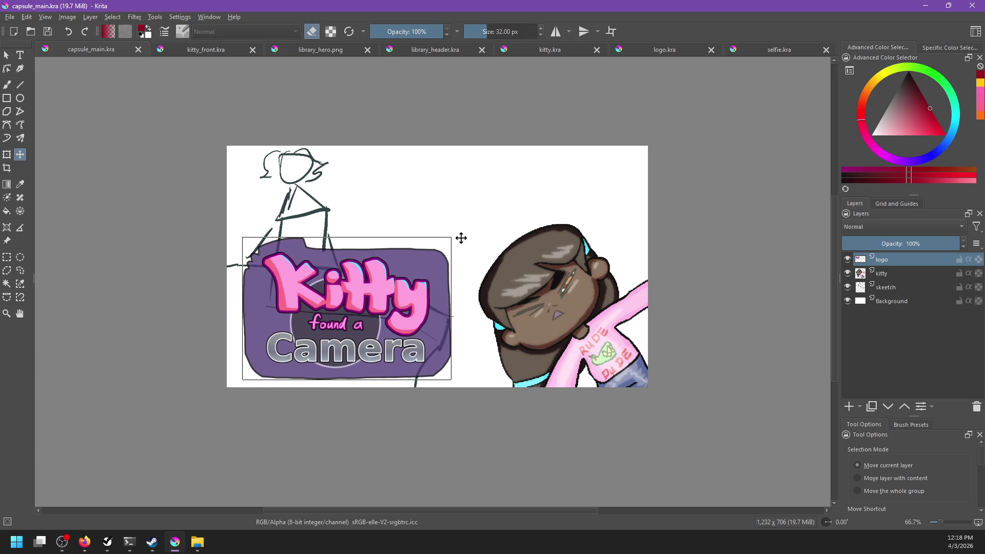
- Shrink the logo slightly with Transform and bring up Steam's Store Graphical Assets page in Firefox
left_click(552, 59)
left_click(424, 55)
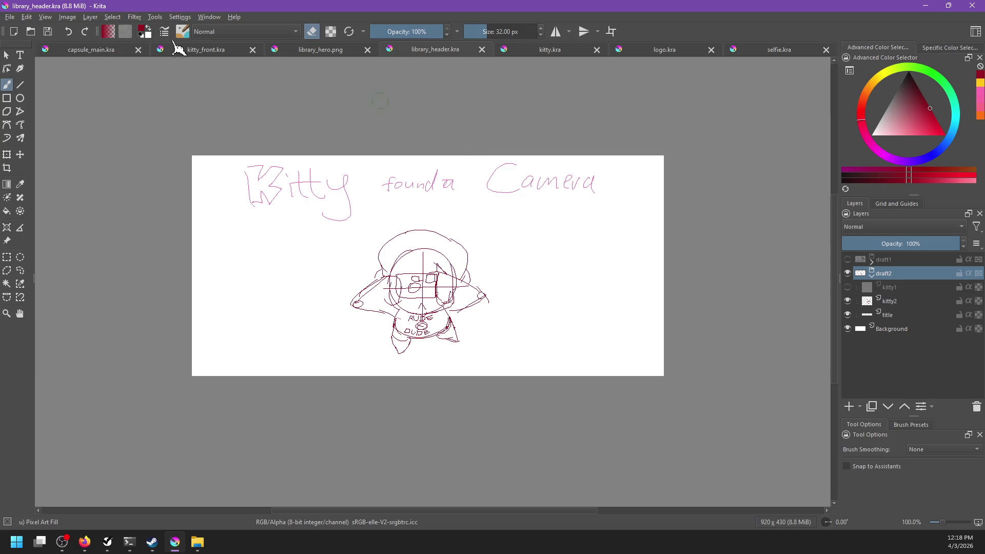
left_click(95, 53)
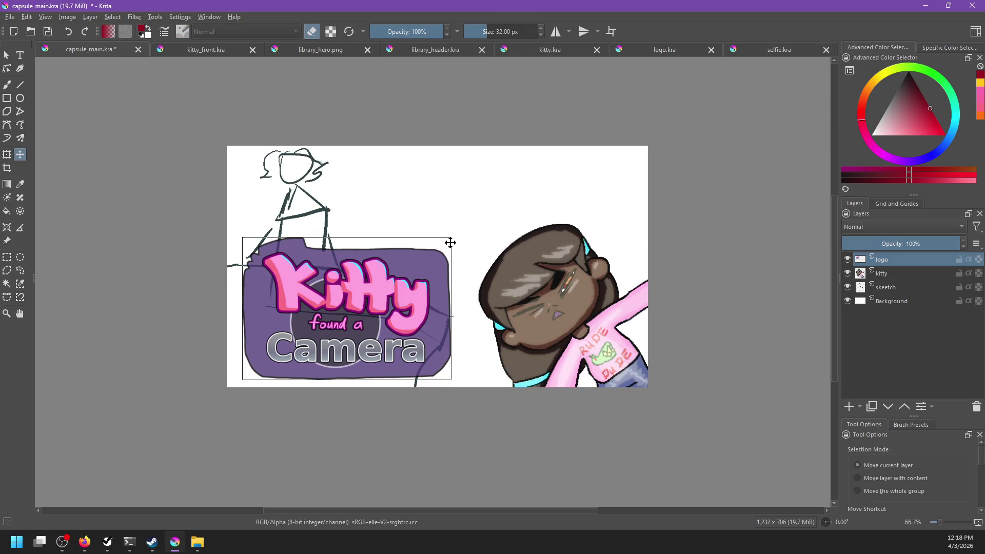
key("ctrl+t")
mouse_move(449, 239)
left_mouse_down()
mouse_move(401, 275)
mouse_move(456, 271)
left_mouse_up()
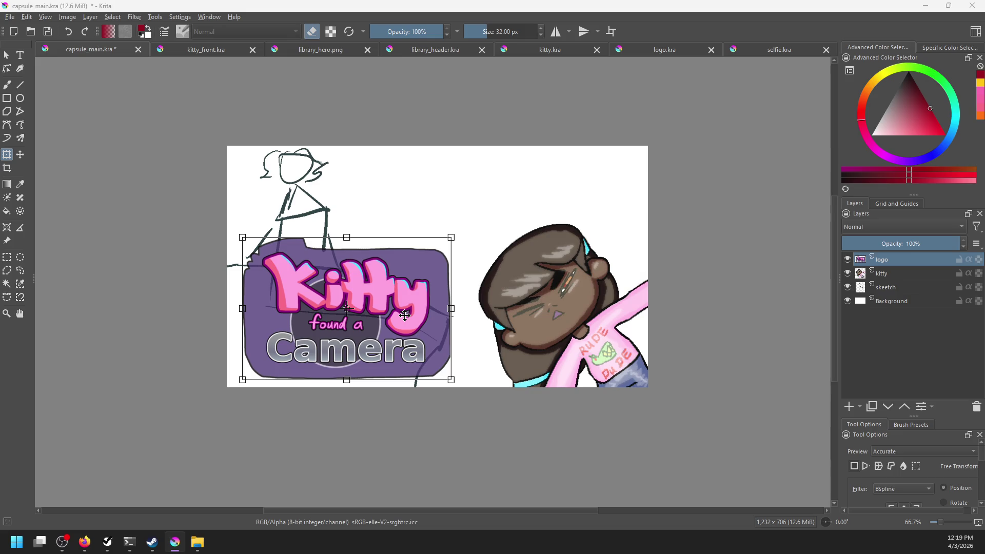
key("alt+Tab")
left_click(236, 81)
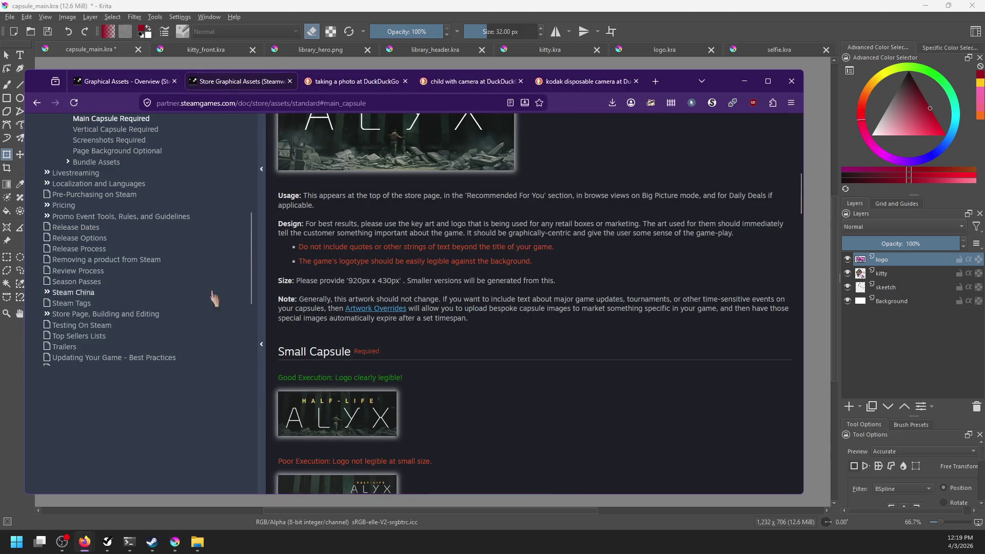
- Read Steam's assets guide down to the 748px × 896px Vertical Capsule spec, then return to Krita
scroll(390, 295, "up", 5)
scroll(392, 289, "down", 10)
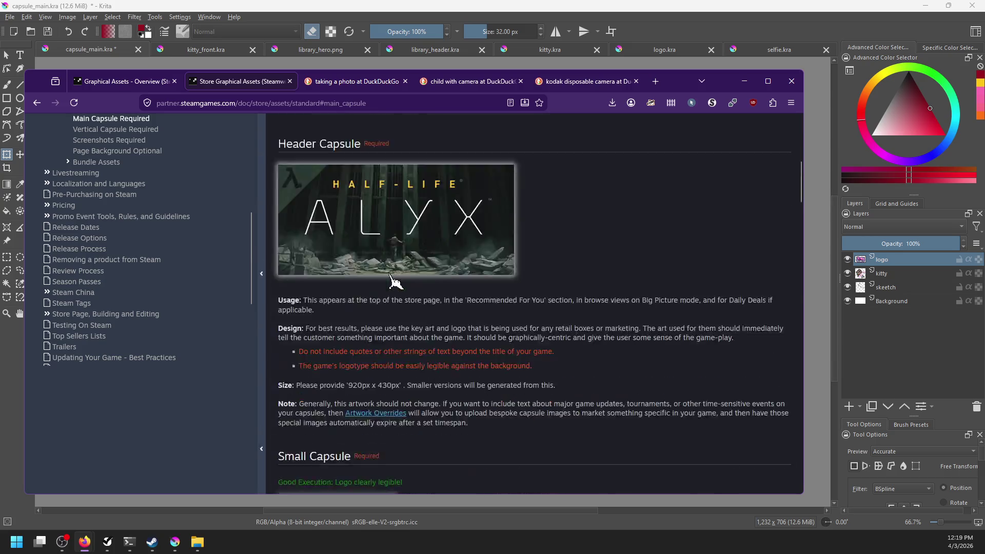
scroll(431, 267, "down", 3)
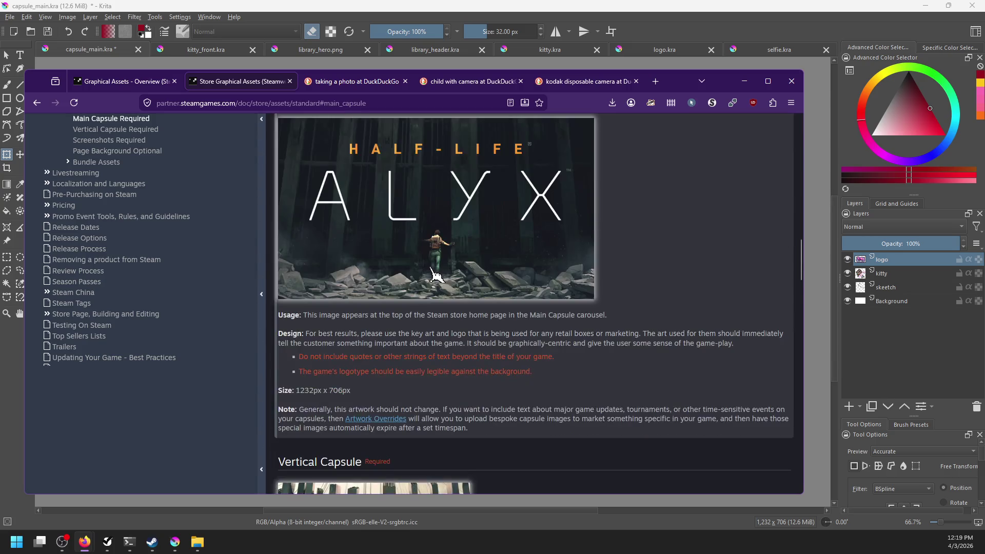
scroll(436, 277, "up", 2)
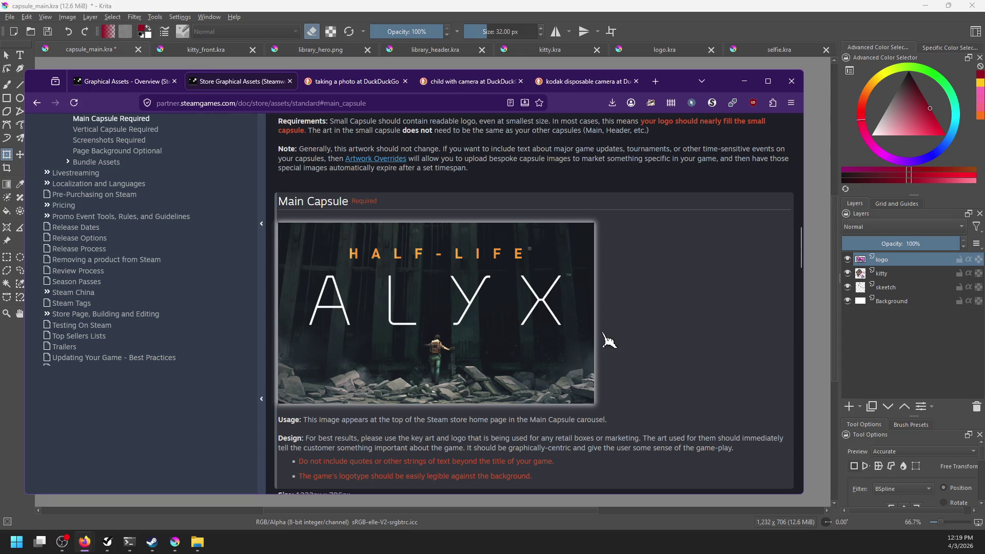
scroll(631, 328, "down", 4)
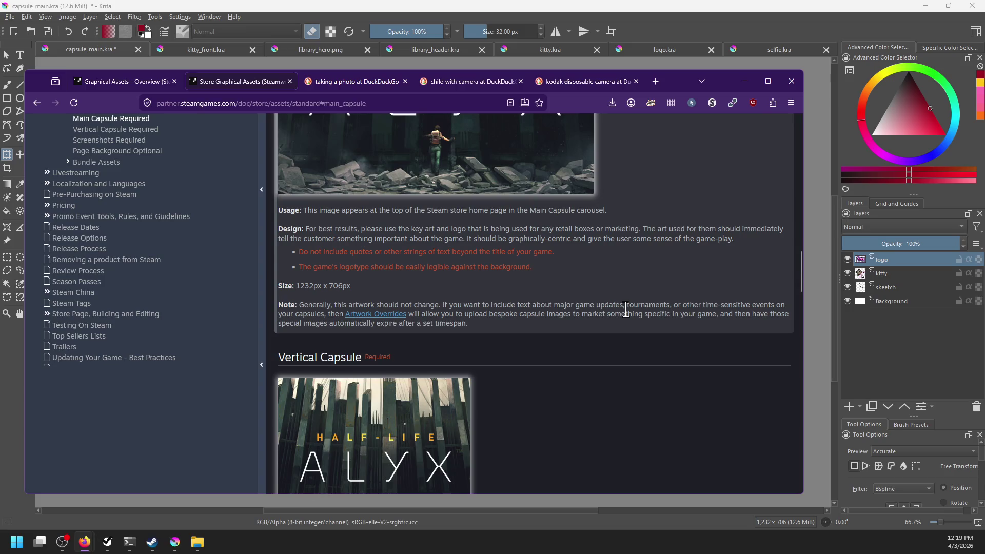
scroll(626, 310, "up", 1)
scroll(631, 320, "down", 5)
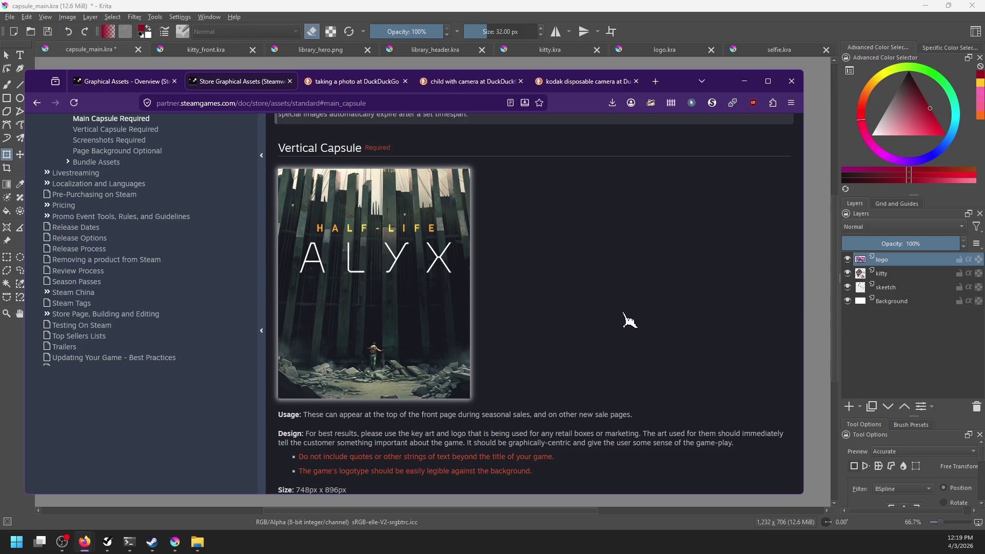
scroll(623, 314, "up", 7)
scroll(626, 320, "up", 3)
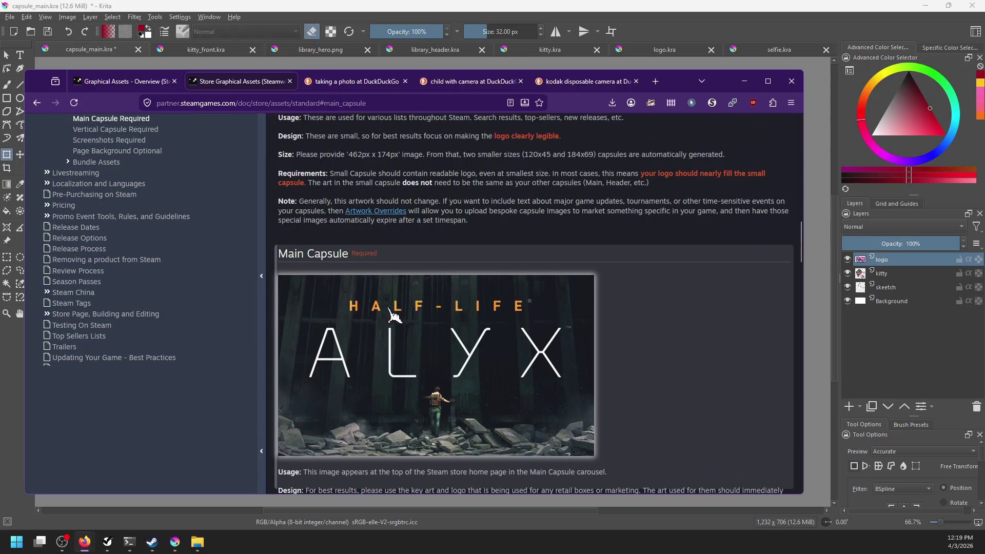
scroll(471, 328, "down", 10)
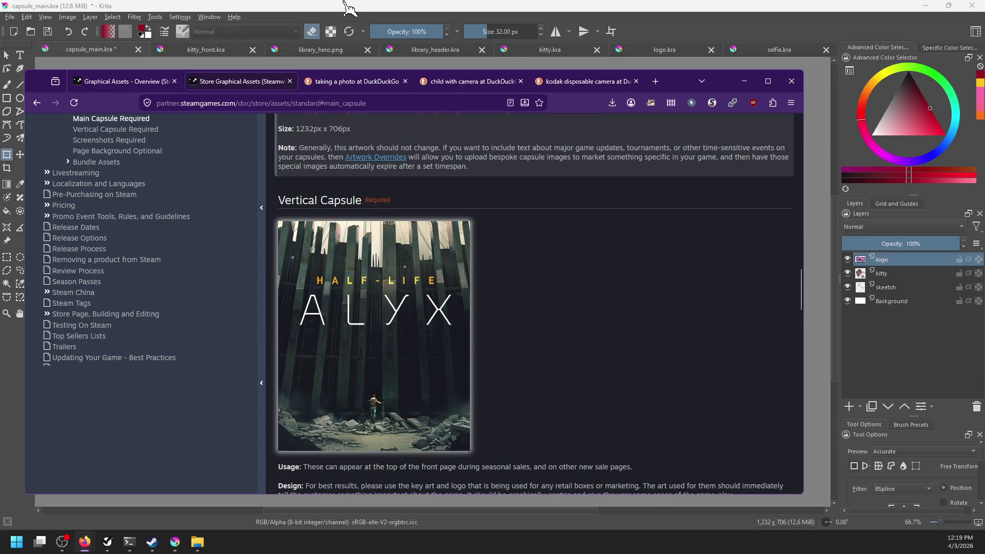
left_click(351, 7)
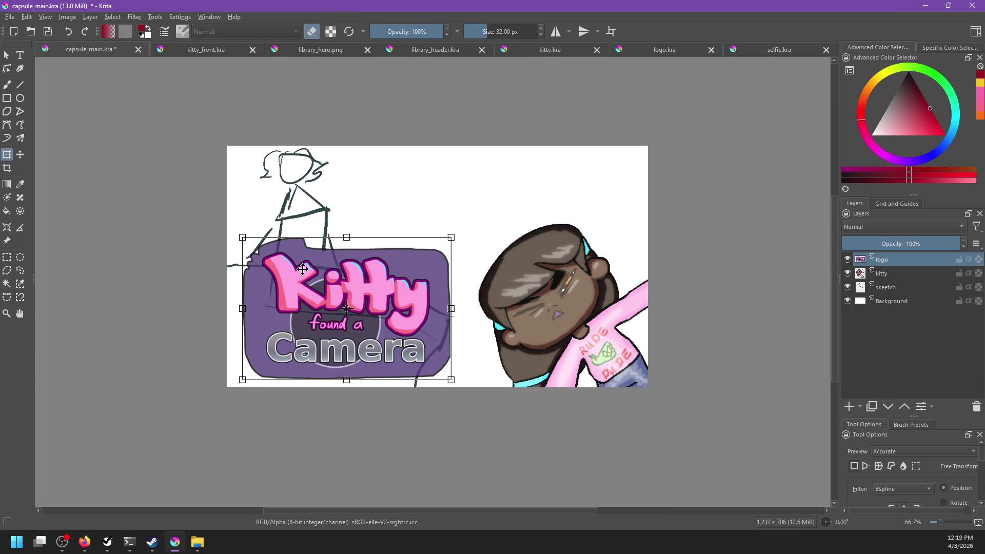
- Browse Open Images to 13 Kitty Found a Camera/project/steam_page, then return to the Steam docs
key("ctrl+o")
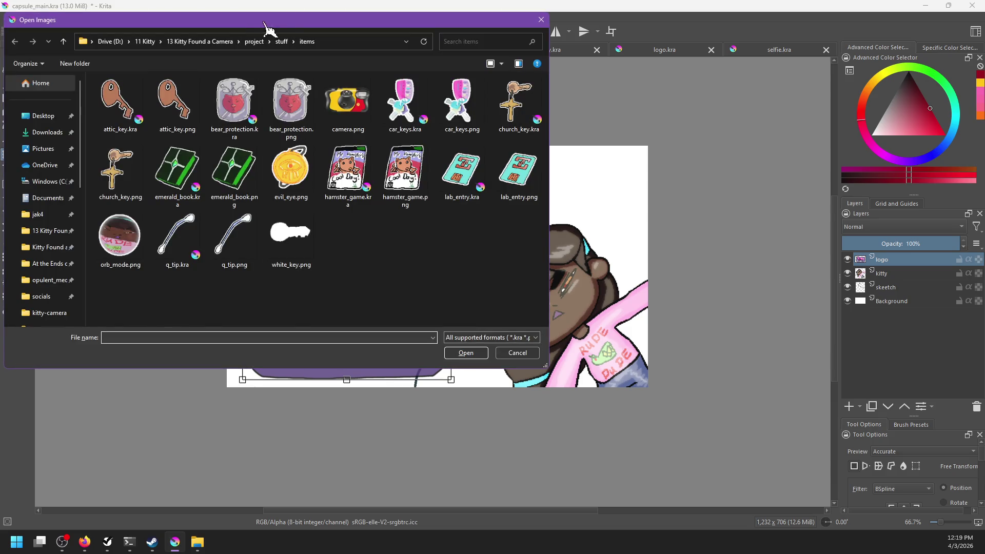
left_click(217, 42)
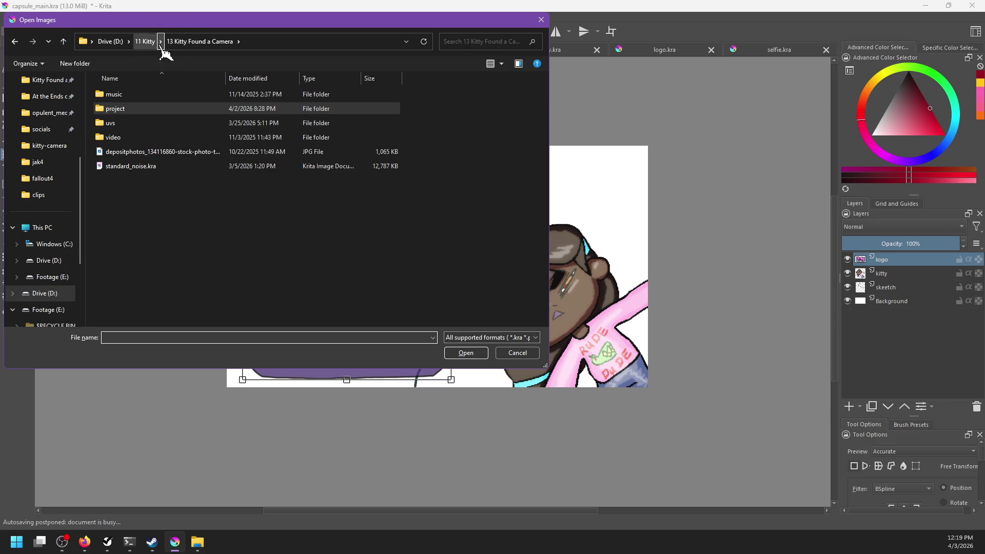
double_click(123, 108)
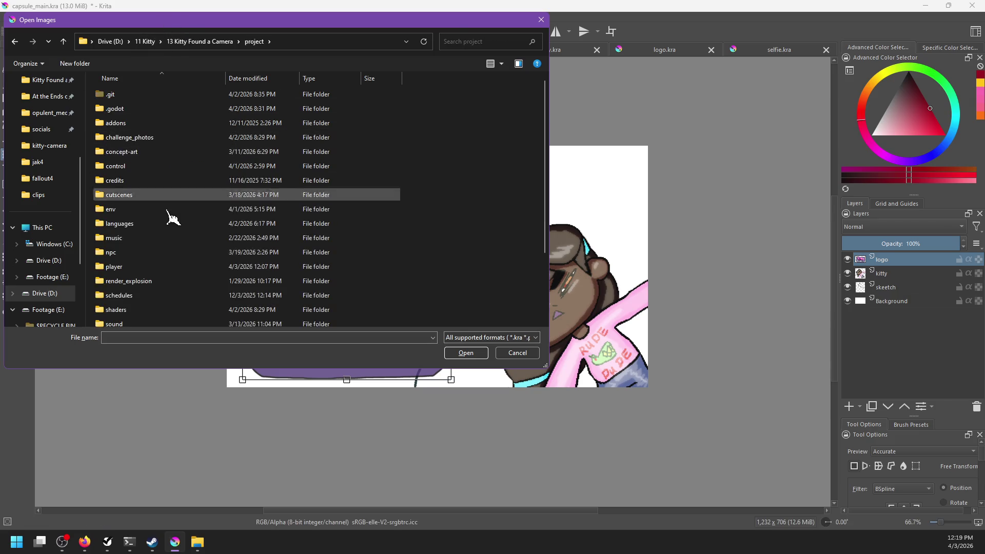
scroll(145, 303, "down", 2)
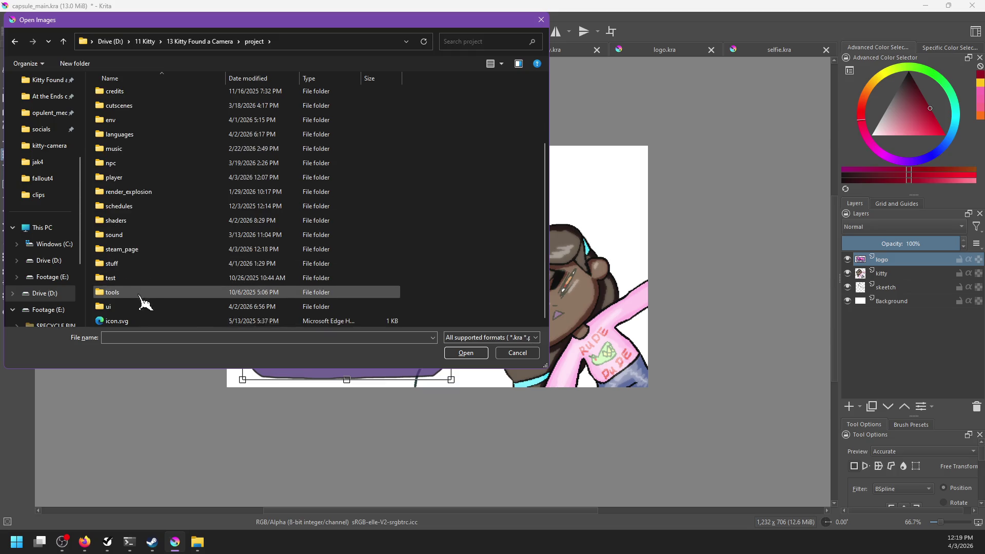
double_click(141, 254)
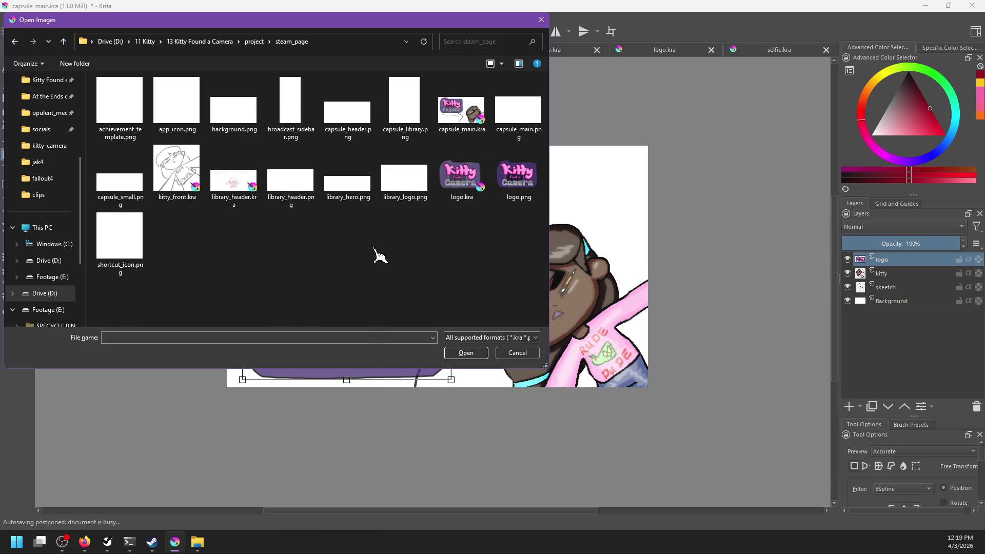
key("alt+Tab")
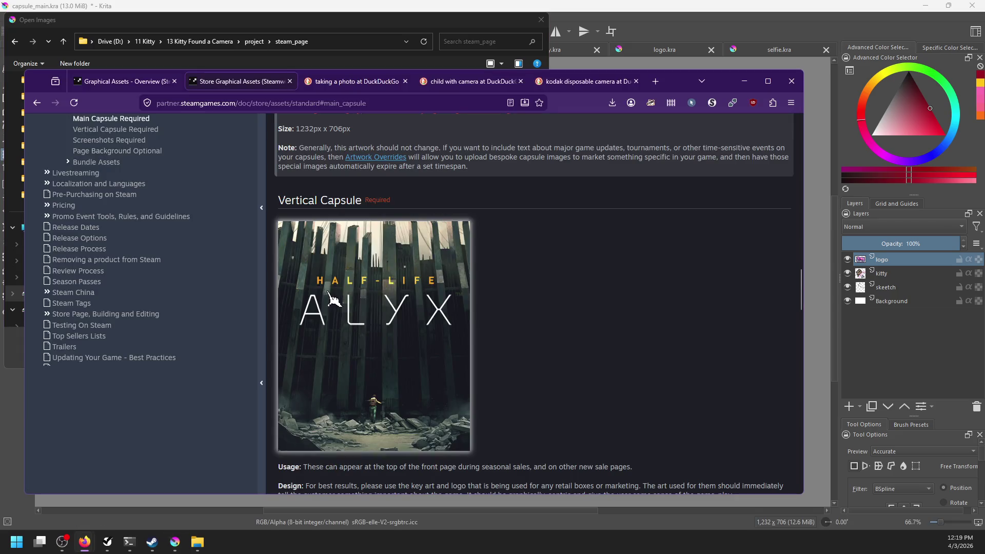
- Copy the Vertical Capsule example image and scroll to its 748px × 896px size line
right_click(328, 298)
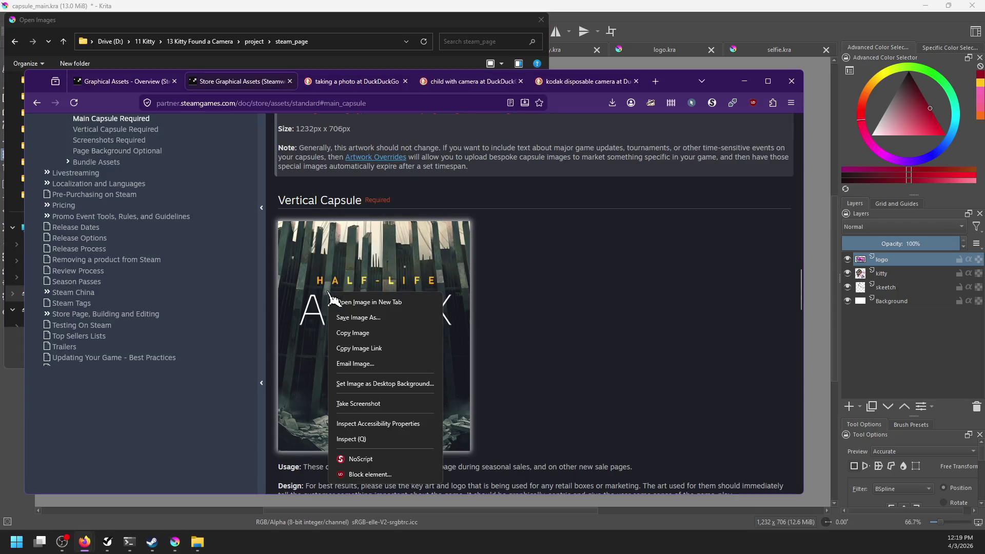
left_click(366, 334)
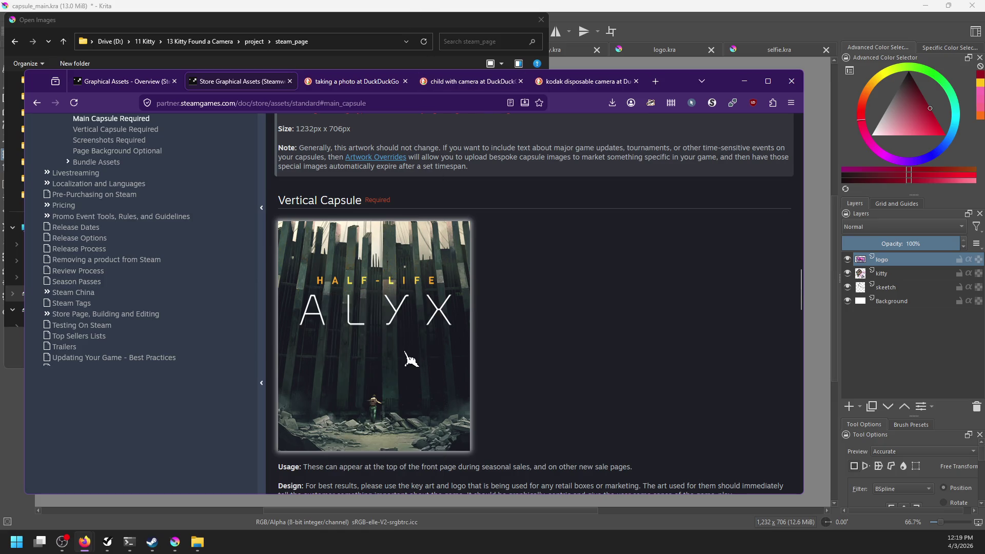
scroll(405, 355, "down", 2)
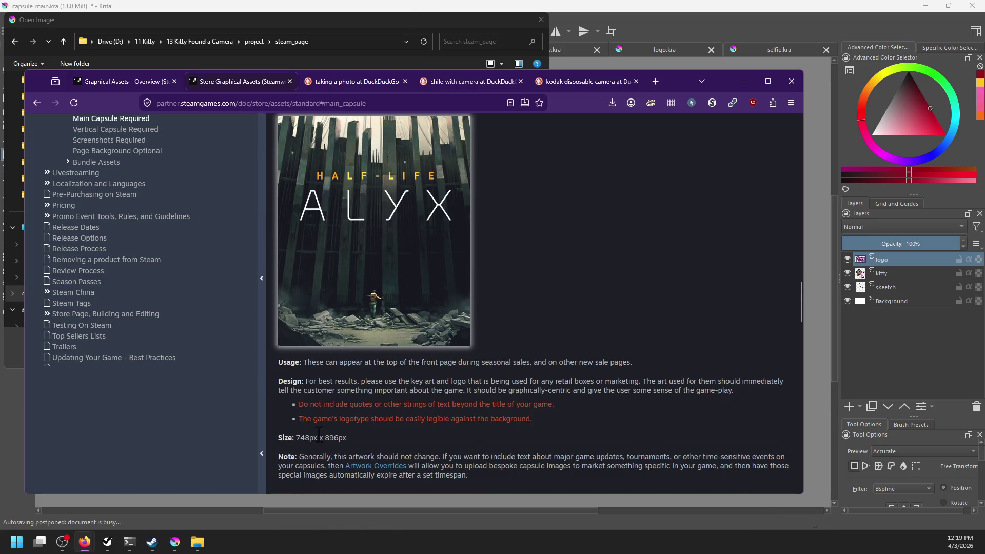
- Cancel Open Images and create a new document 748 px wide and 896 px high
left_click(359, 5)
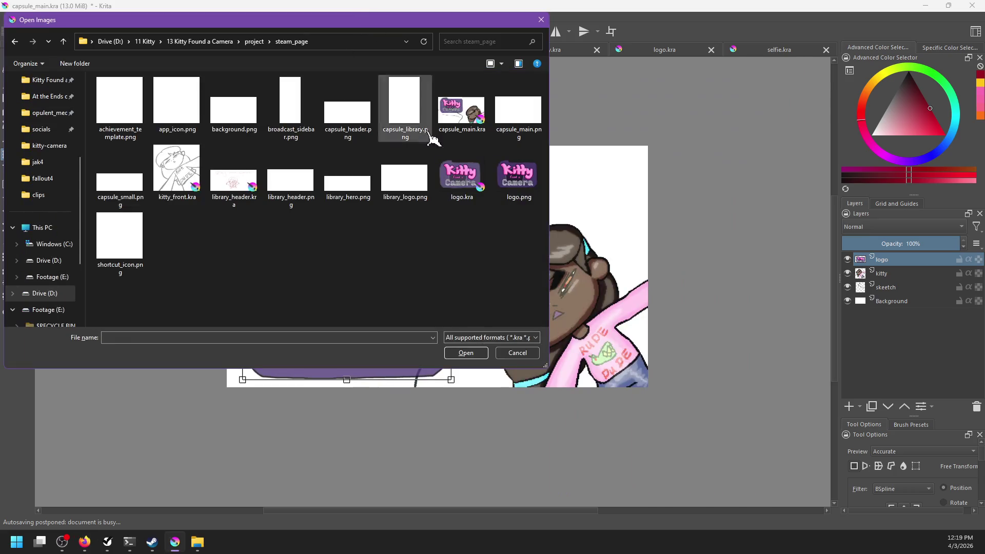
left_click(517, 355)
key("ctrl+n")
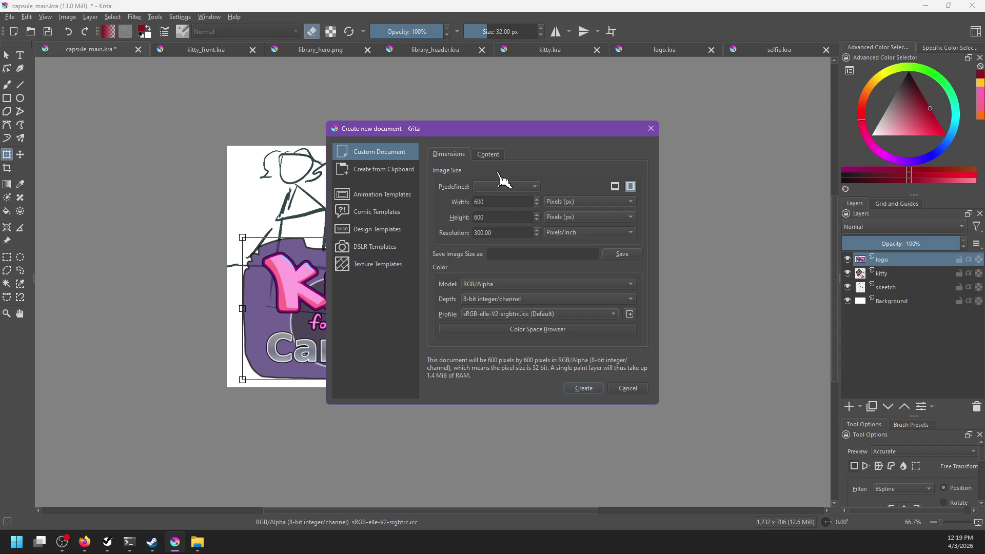
left_click_drag(505, 201, 411, 201)
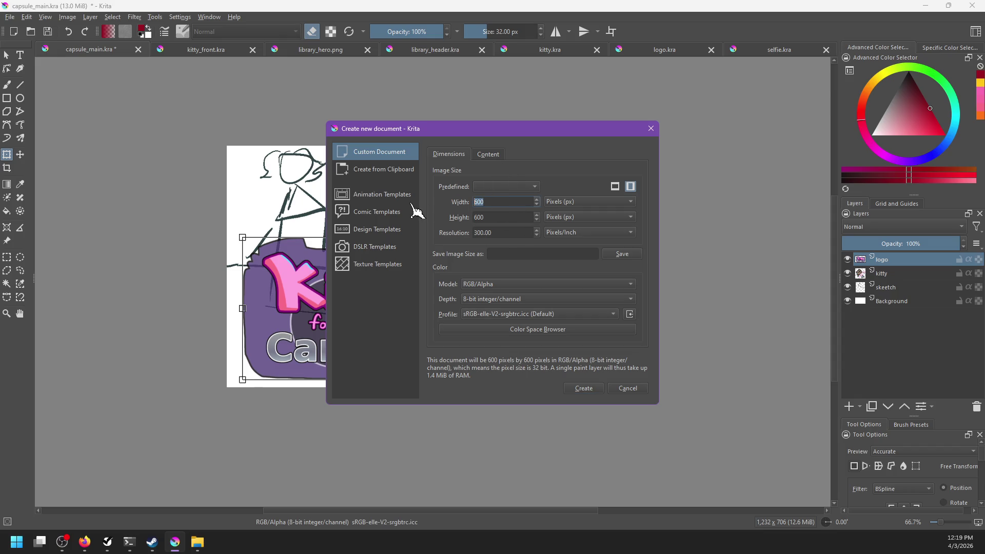
type("748")
key("Tab")
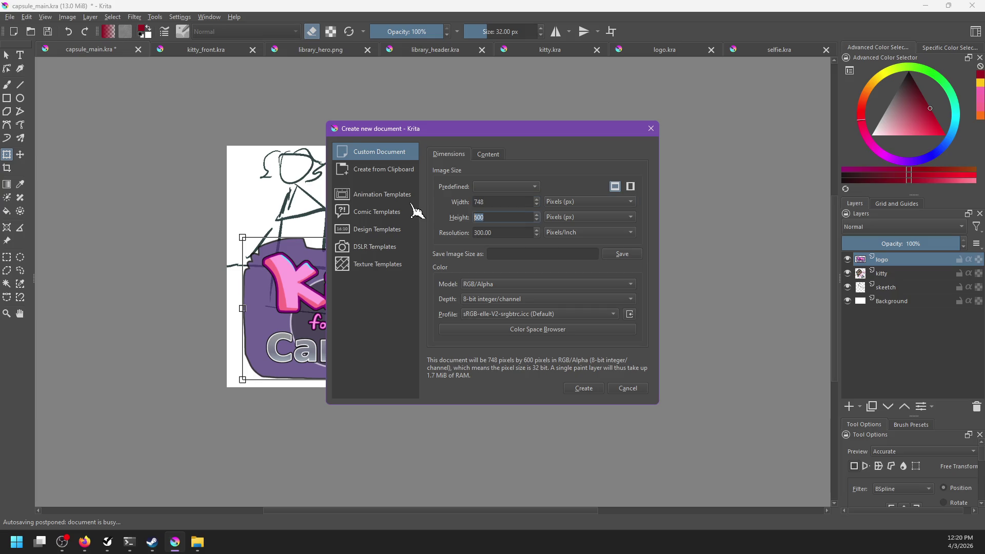
type("896")
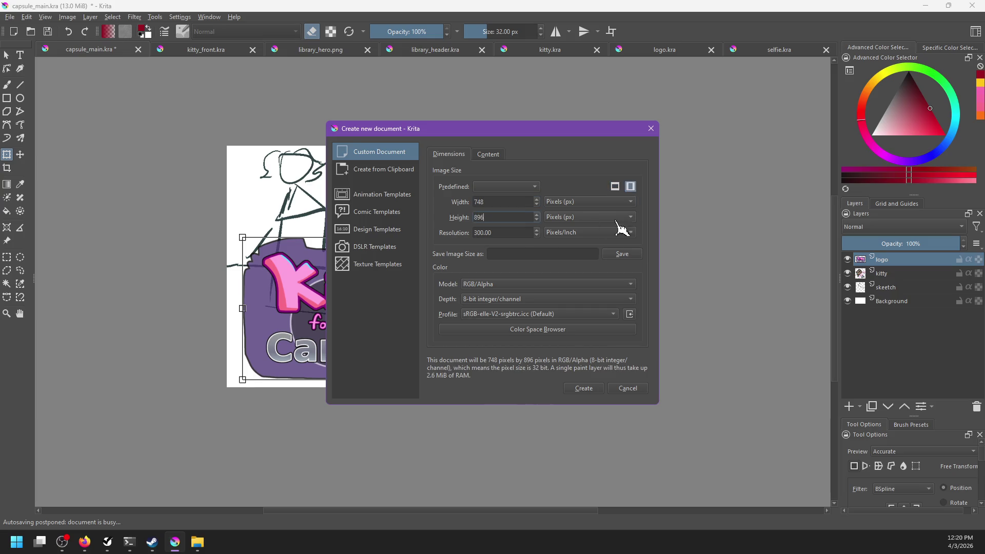
key("Tab")
key("Tab")
key("Tab")
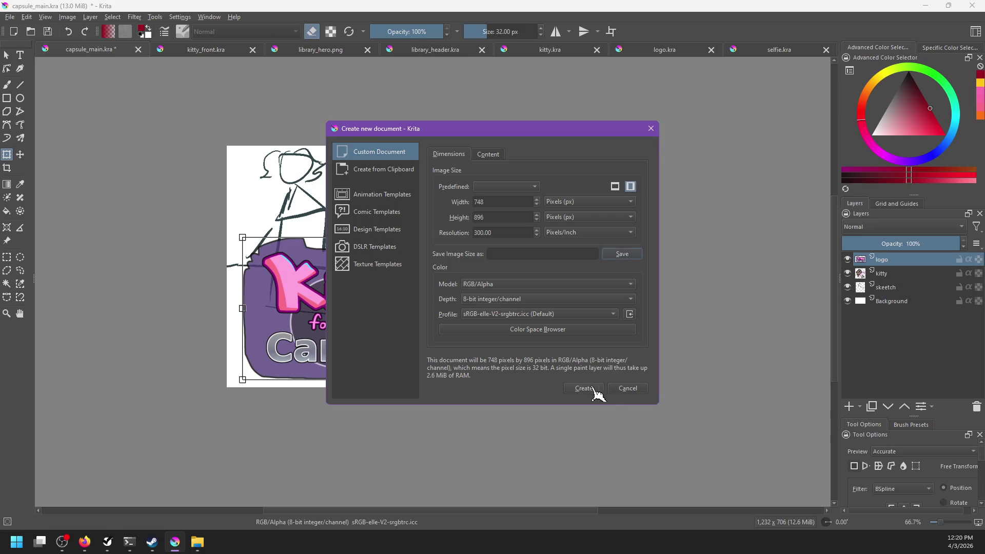
key("Tab")
key("Tab")
key("Tab")
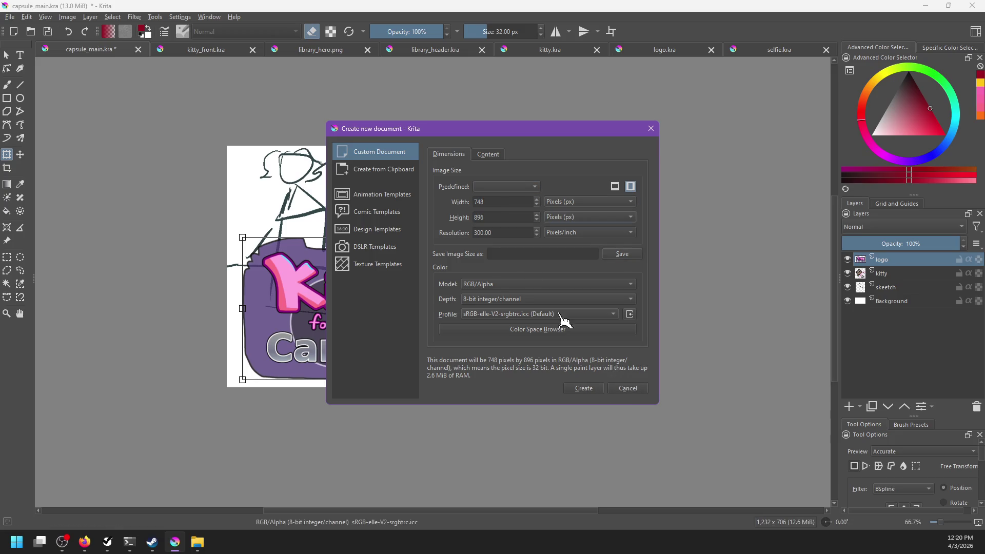
key("Tab")
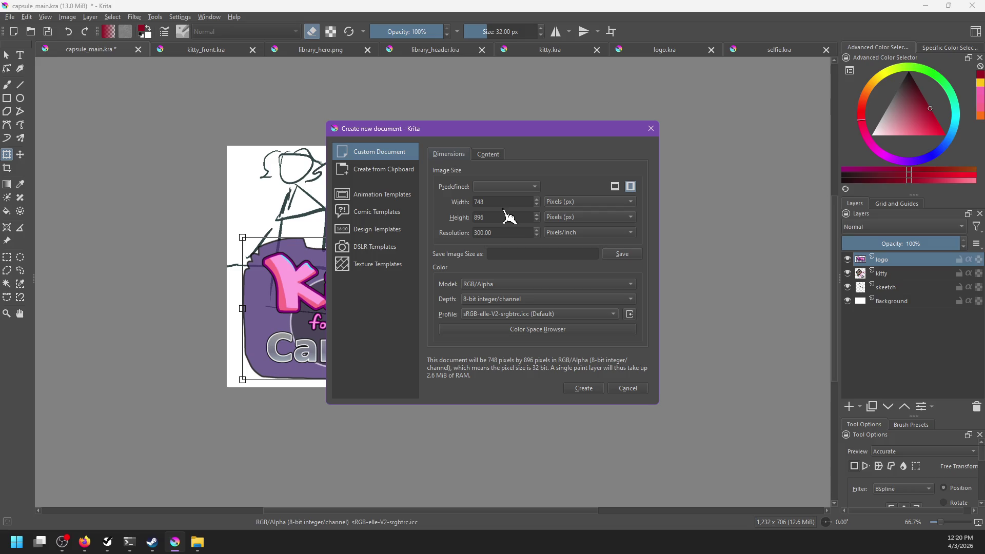
left_click(583, 388)
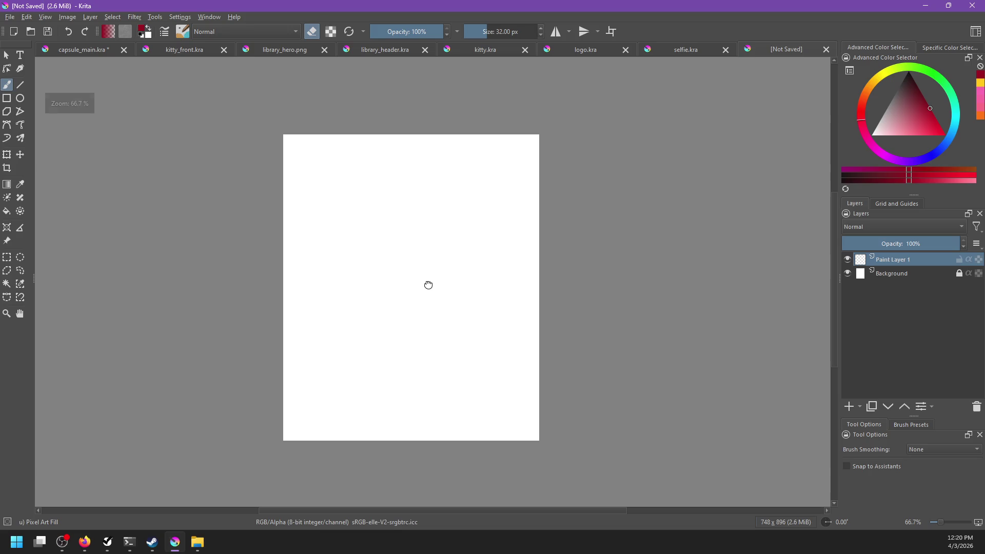
- Paste the Kitty Found a Camera logo into the new document, shrink it, and move it near the top
left_click(79, 50)
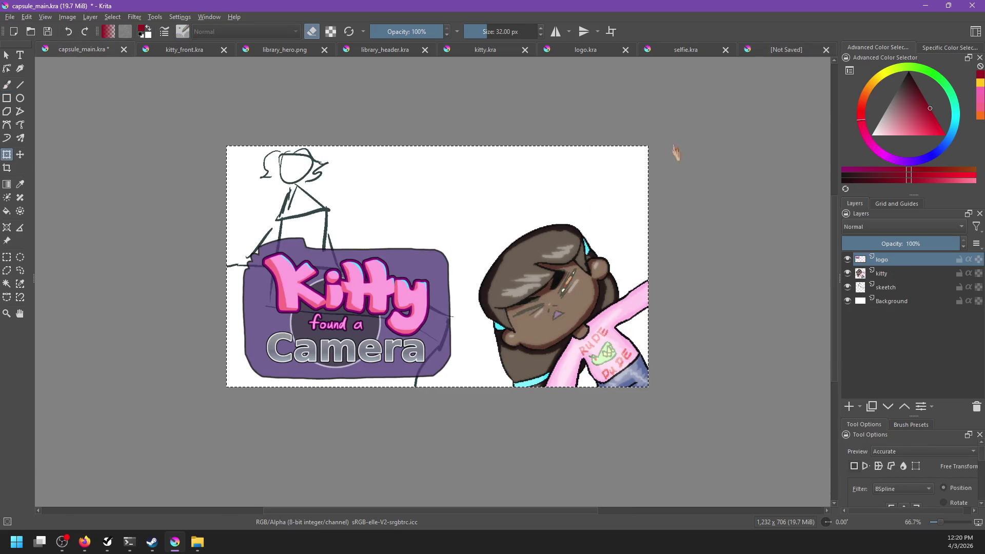
left_click(778, 50)
key("ctrl+v")
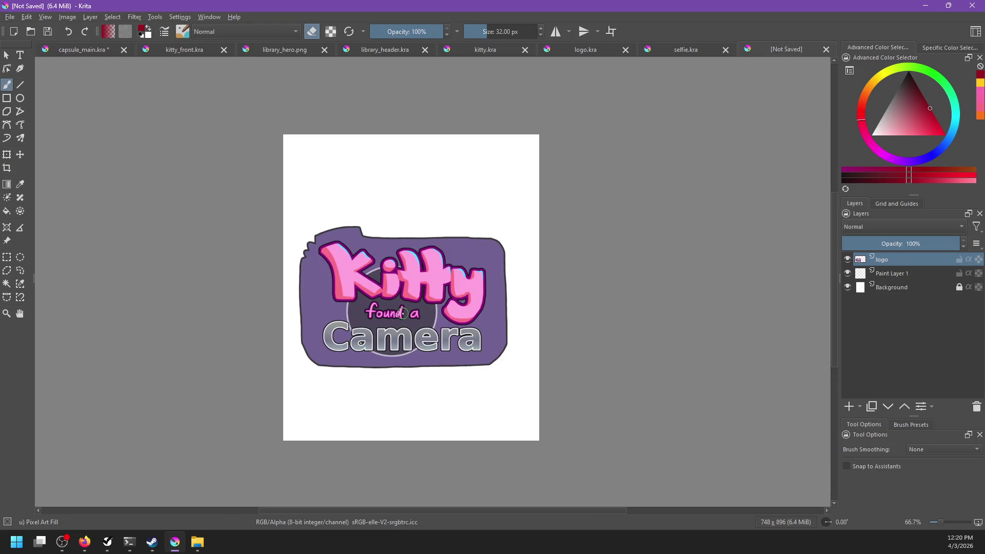
key("ctrl+t")
left_click_drag(506, 366, 445, 321)
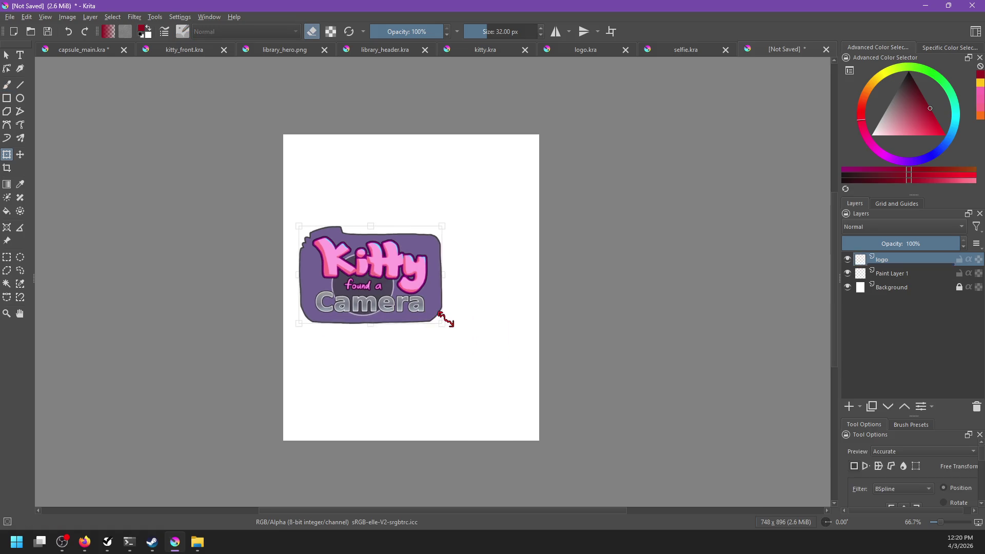
left_click_drag(390, 287, 431, 208)
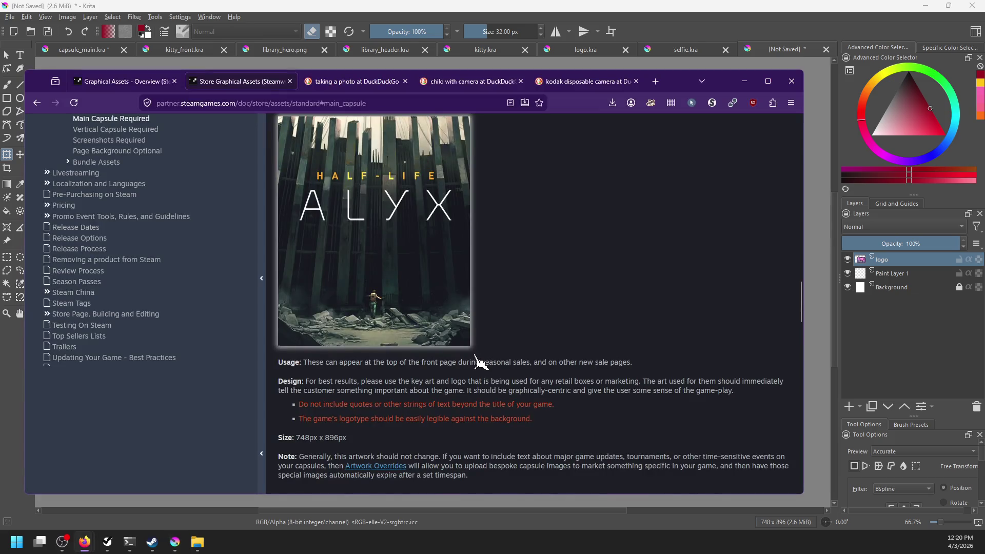
- Compare Steam's Directory of Asset Formats with the Store Graphical Assets capsule details
scroll(480, 361, "up", 3)
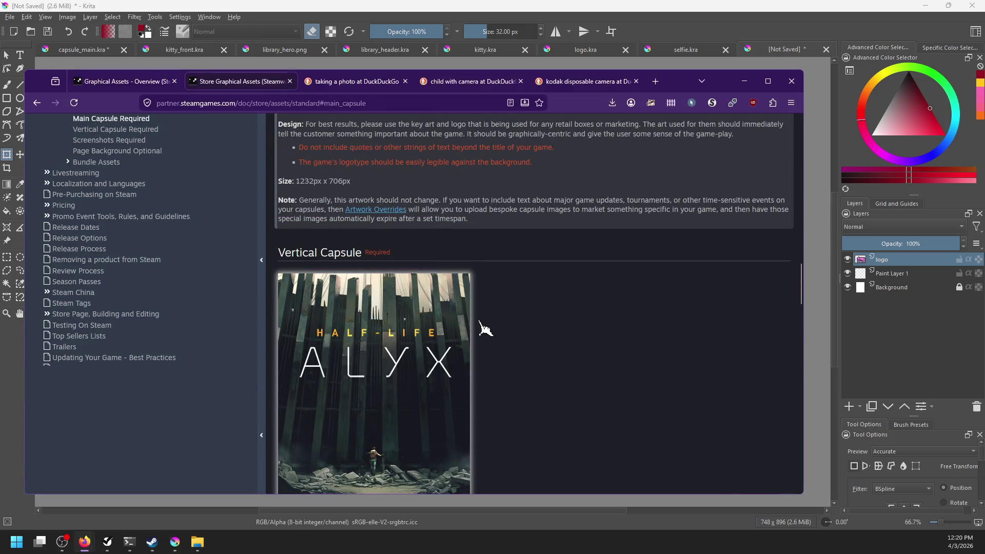
left_click(129, 84)
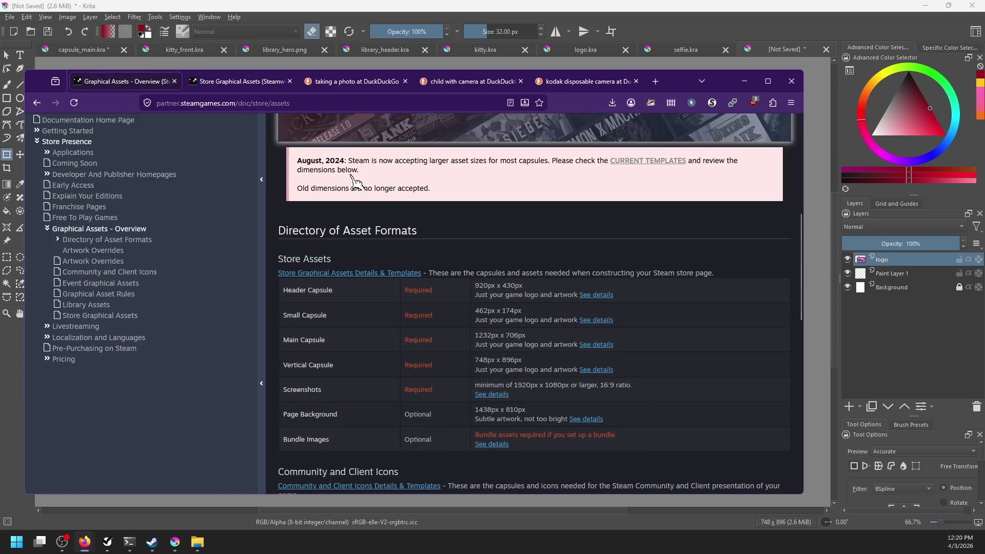
left_click(237, 81)
scroll(408, 344, "down", 2)
- Move the logo lower and left of centre and scale it up
key("alt+Tab")
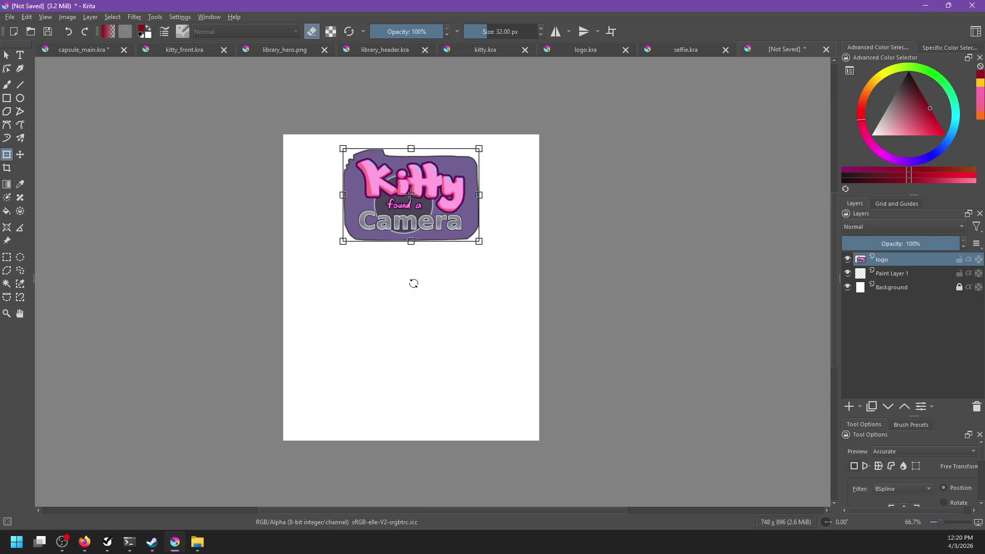
left_click_drag(425, 207, 425, 282)
left_click_drag(342, 223, 326, 212)
mouse_move(360, 265)
left_mouse_down()
mouse_move(351, 287)
mouse_move(333, 283)
left_mouse_up()
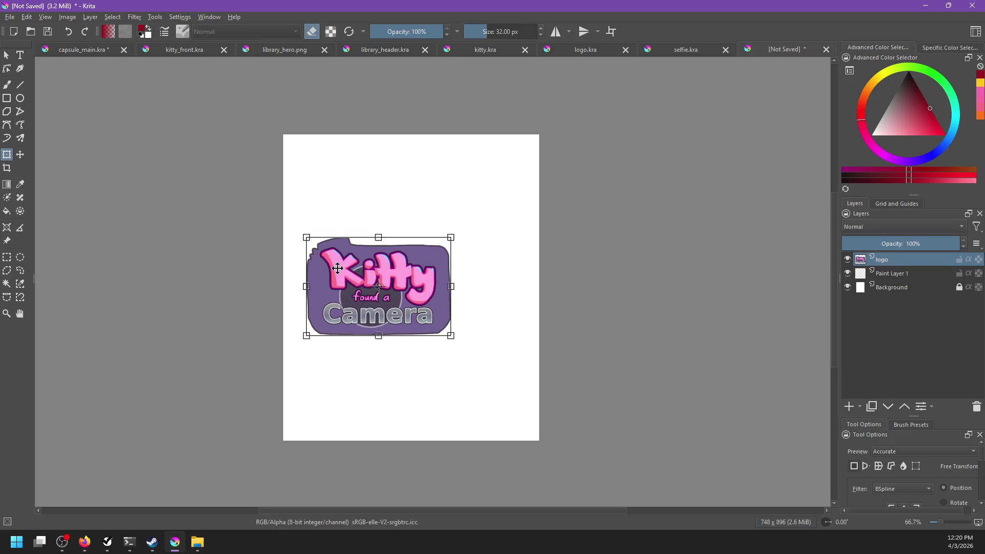
- Copy the kitty artwork from capsule_main.kra and return to the vertical capsule
left_click(82, 50)
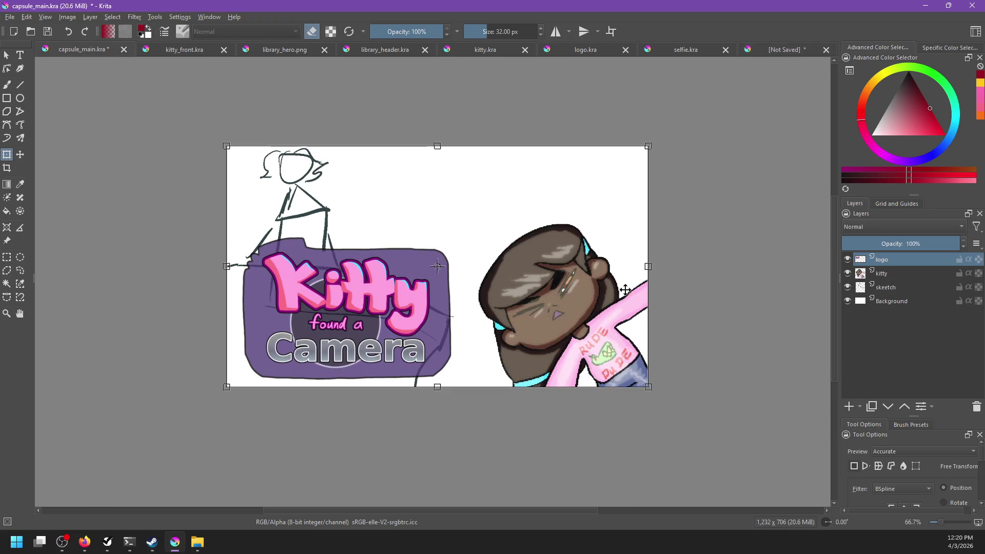
left_click(273, 51)
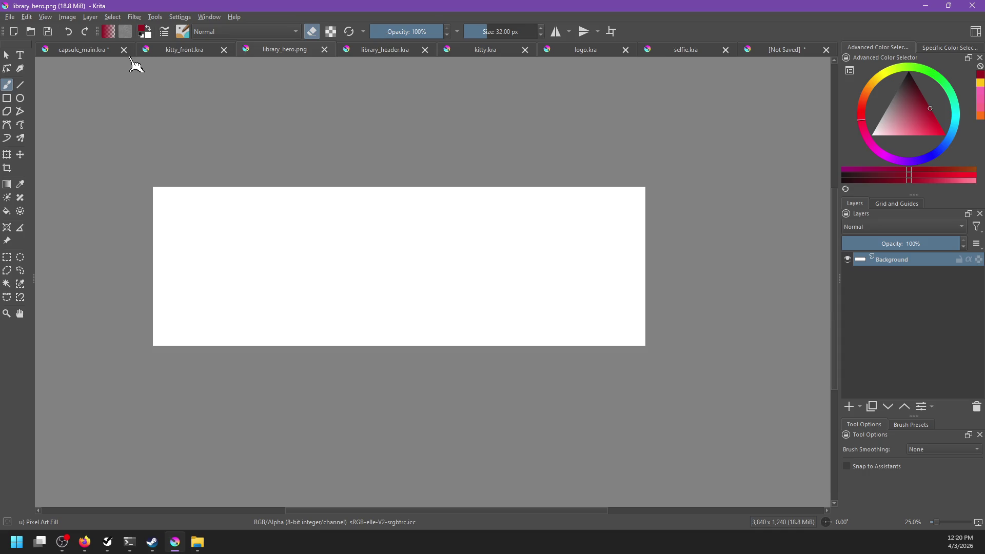
left_click(110, 52)
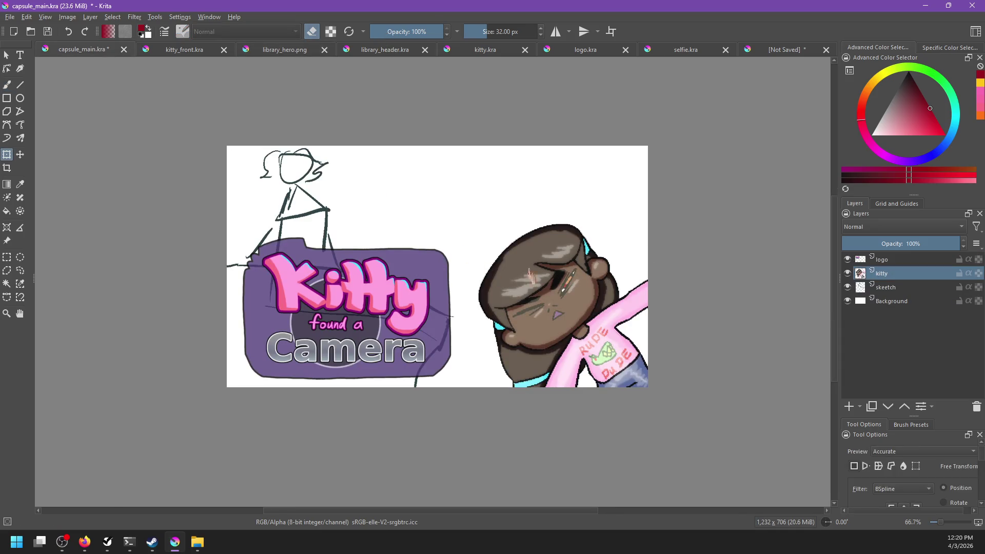
left_click(785, 50)
- Scale, tilt and place the pasted kitty at the lower right, then clear it again
mouse_move(638, 314)
left_mouse_down()
mouse_move(466, 342)
mouse_move(375, 403)
left_mouse_up()
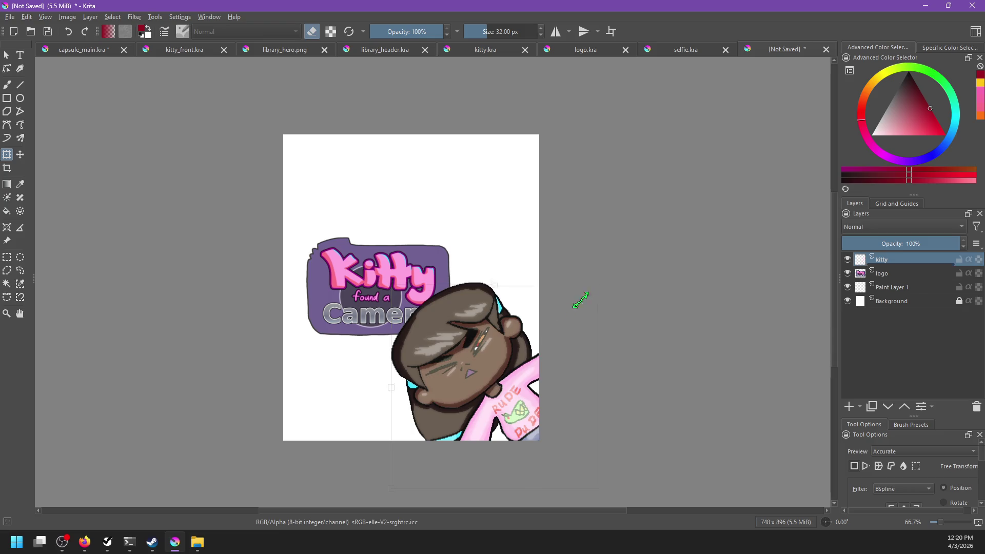
mouse_move(581, 300)
left_mouse_down()
mouse_move(540, 336)
mouse_move(533, 331)
left_mouse_up()
mouse_move(493, 390)
left_mouse_down()
mouse_move(482, 405)
mouse_move(513, 399)
left_mouse_up()
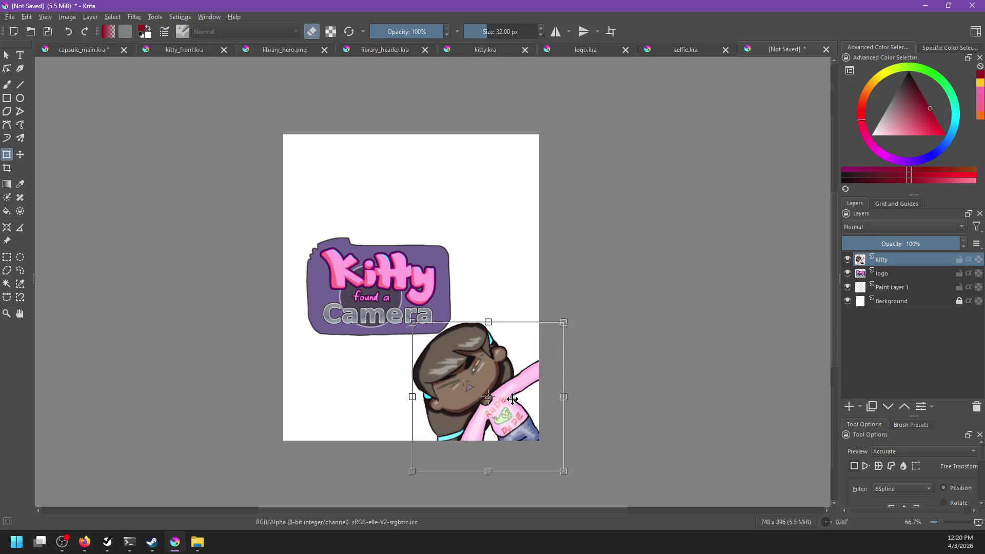
key("Return")
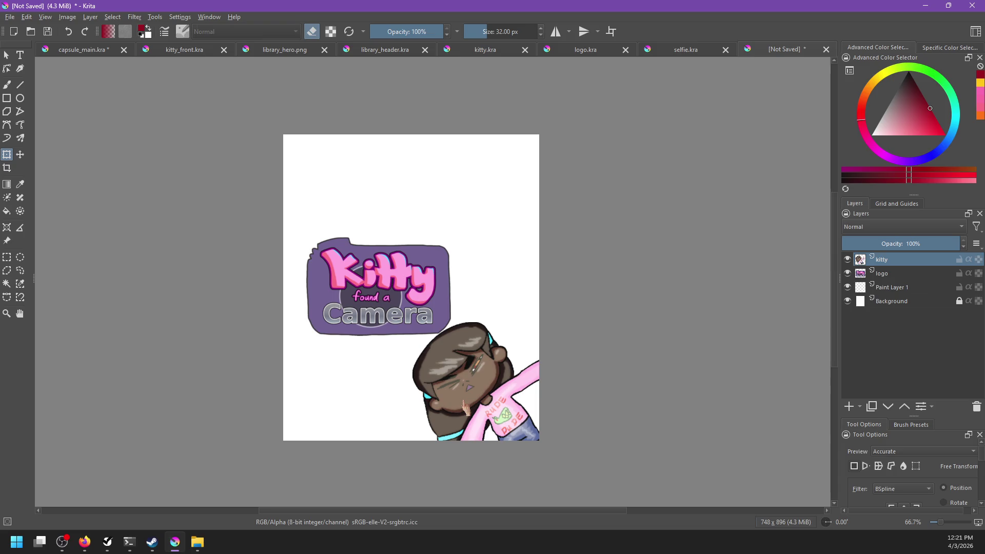
key("ctrl+z")
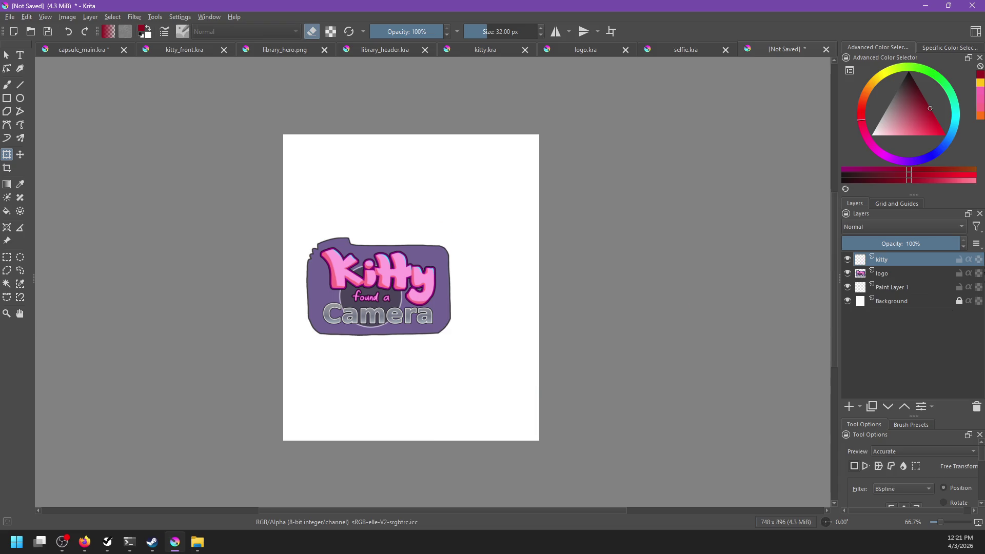
- Erase the logo, then delete both the kitty and logo layers
left_click(928, 276)
key("Delete")
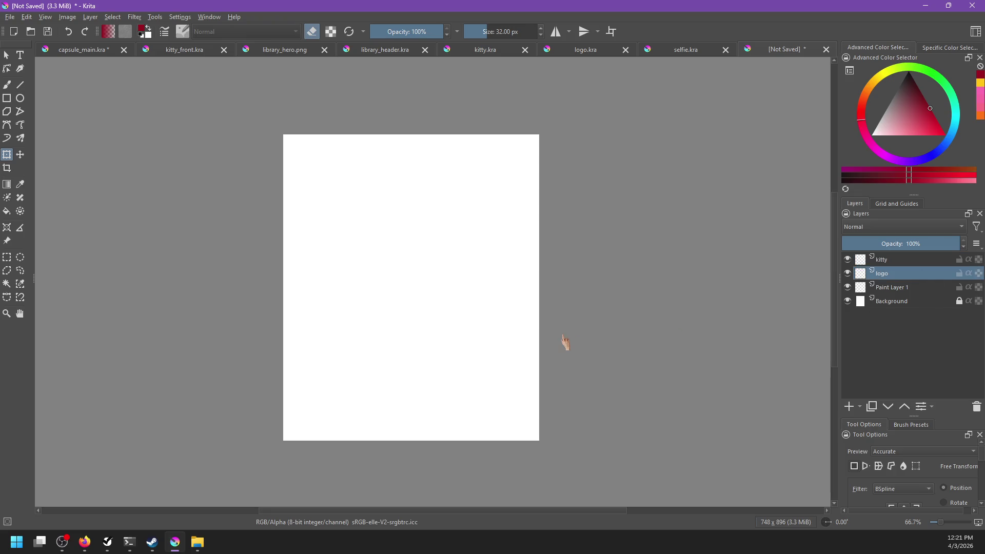
key("b")
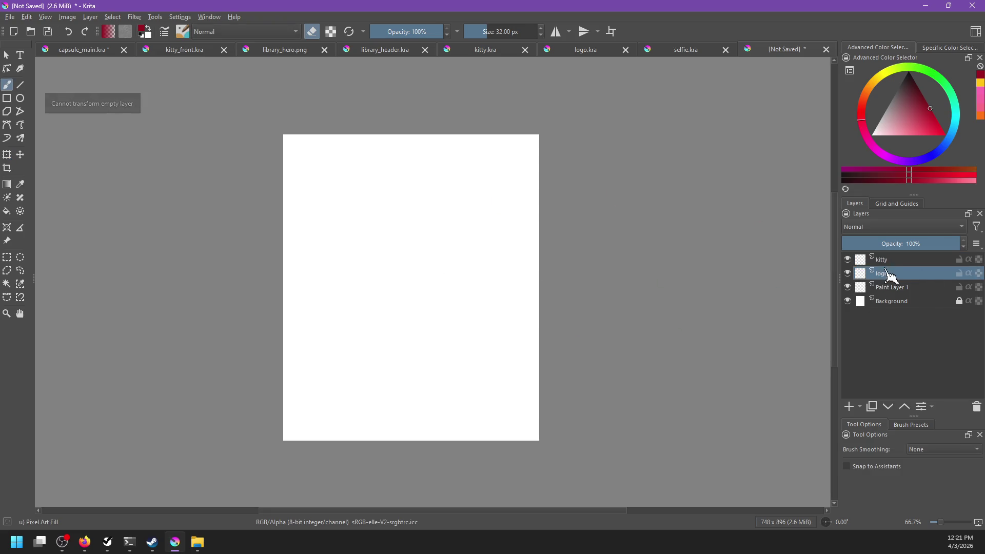
key("Page_Up")
left_click(976, 406)
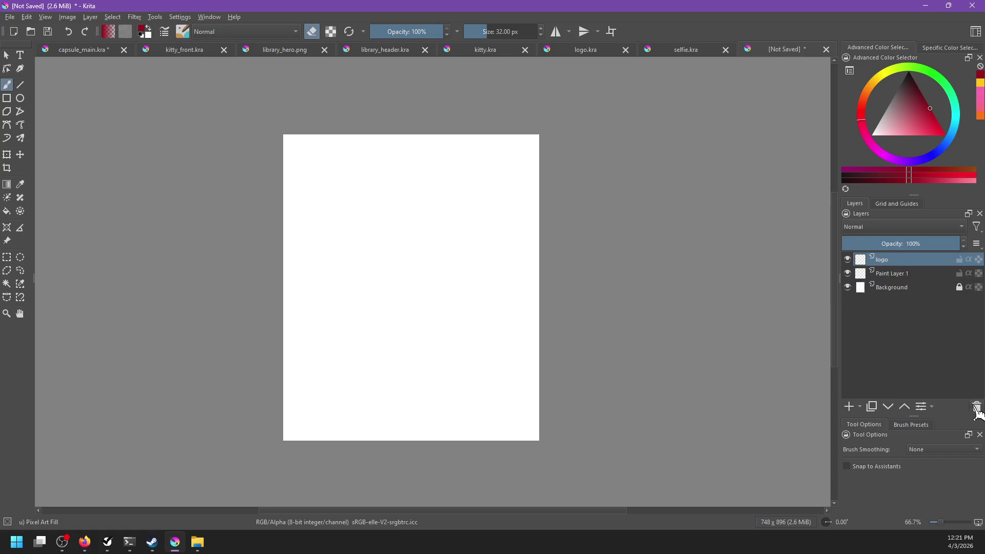
left_click(976, 406)
- Rename Paint Layer 1 to sketch1 and put it into Group 1
double_click(913, 261)
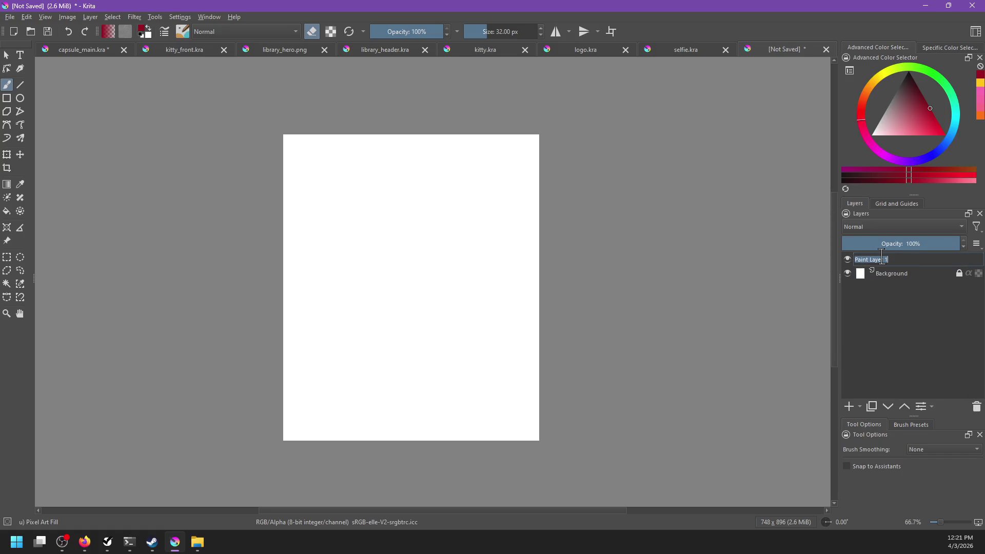
type("sketch1")
key("Return")
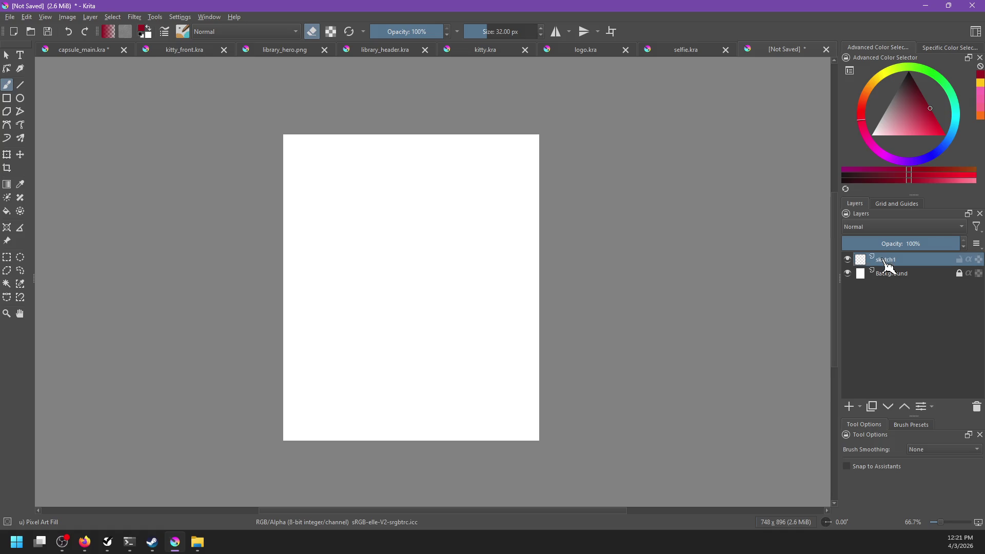
key("ctrl+g")
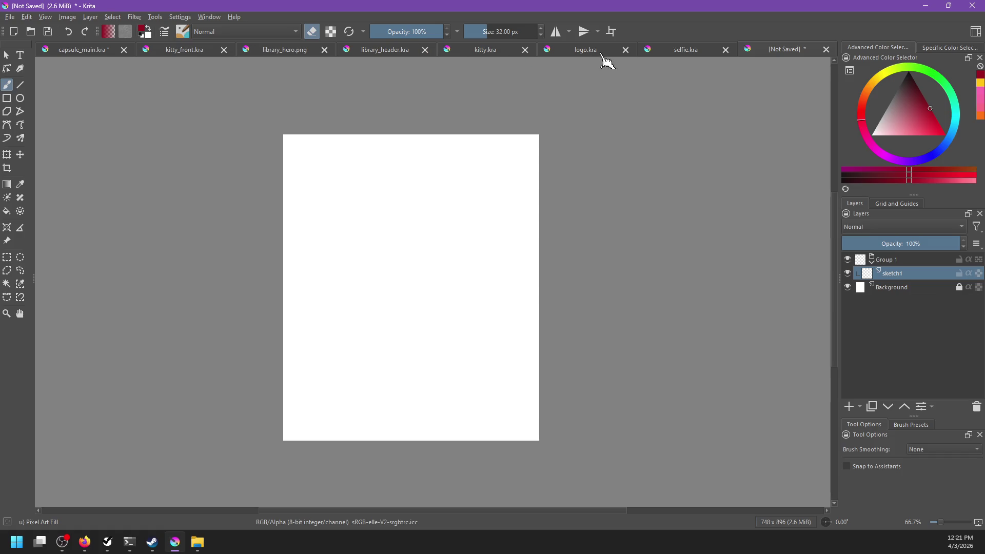
- Save the document as capsule_vertical.kra, then view capsule_main.kra
key("ctrl+s")
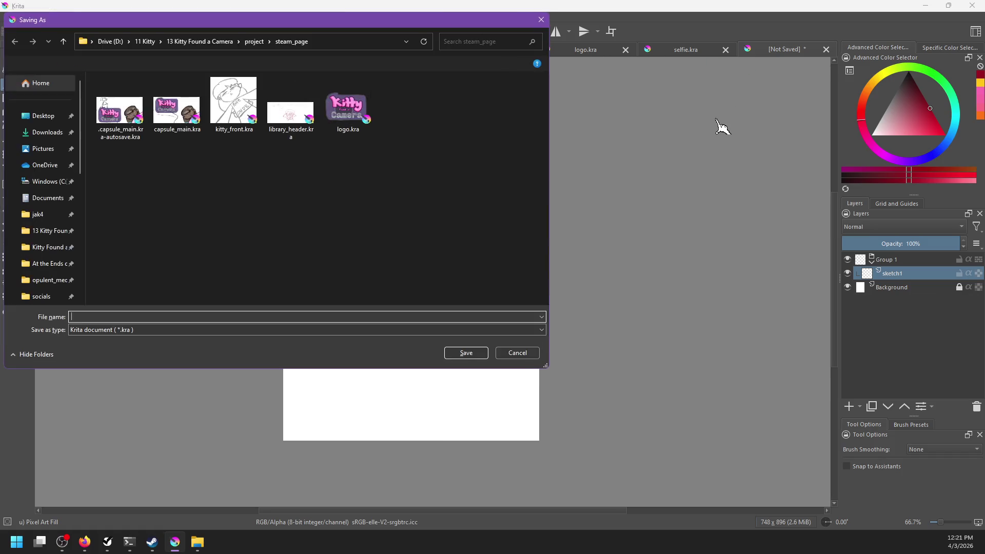
type("cap")
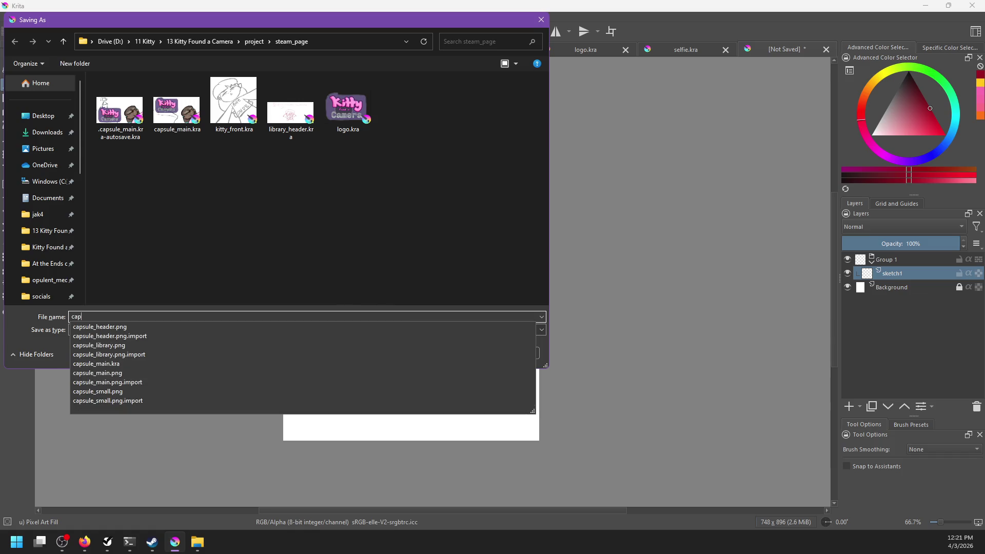
type("sule_vertical")
key("Return")
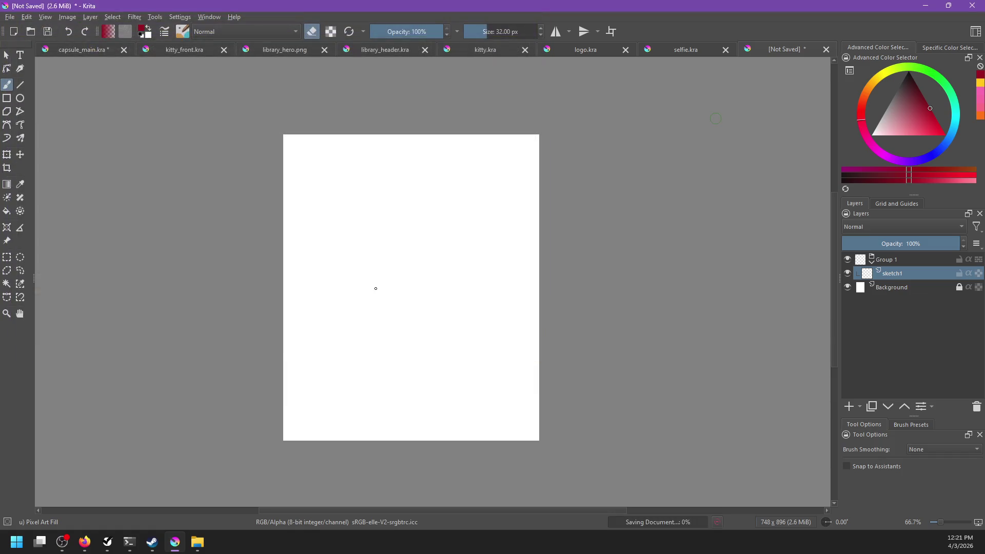
left_click(82, 49)
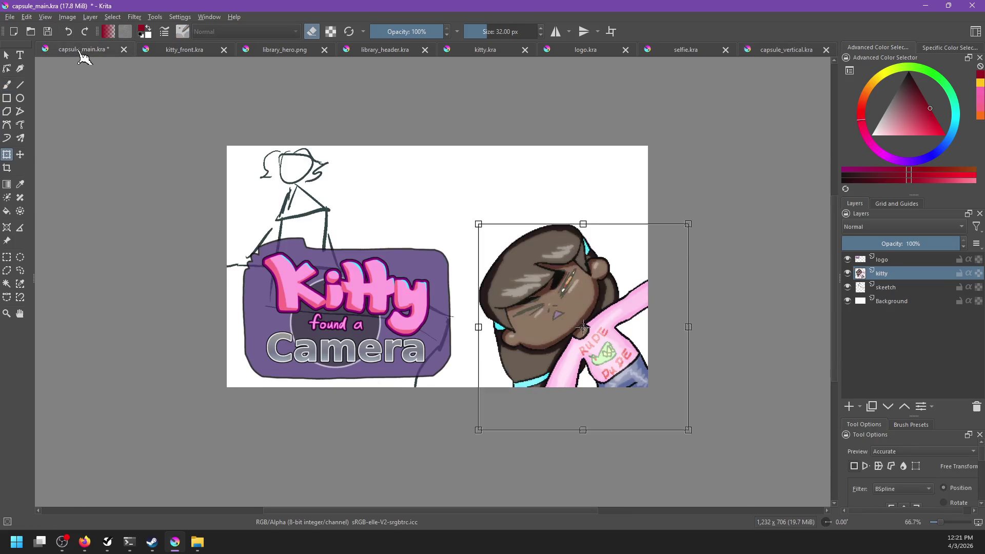
- Back in capsule_vertical.kra, try two brush strokes in the middle and undo them
left_click(771, 50)
key("b")
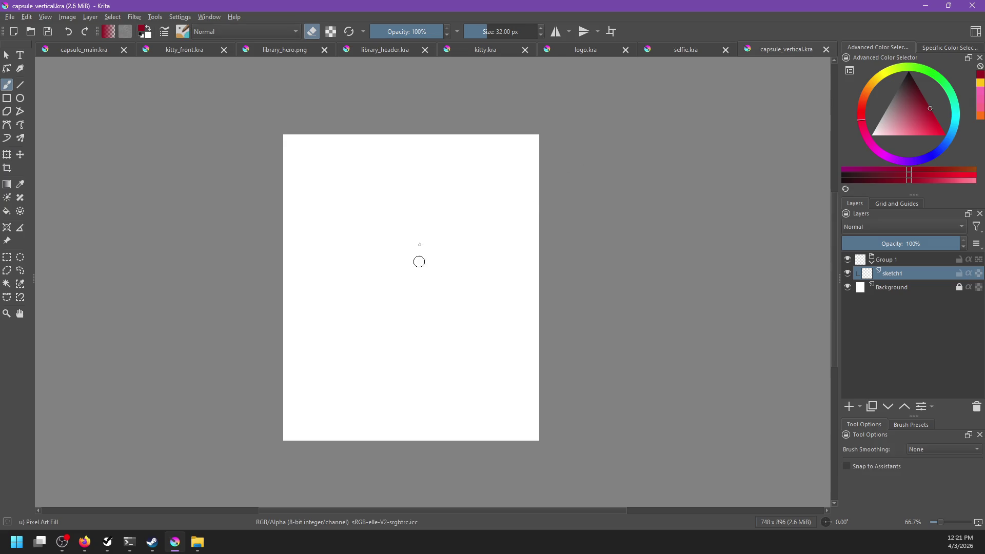
left_click_drag(397, 334, 405, 333)
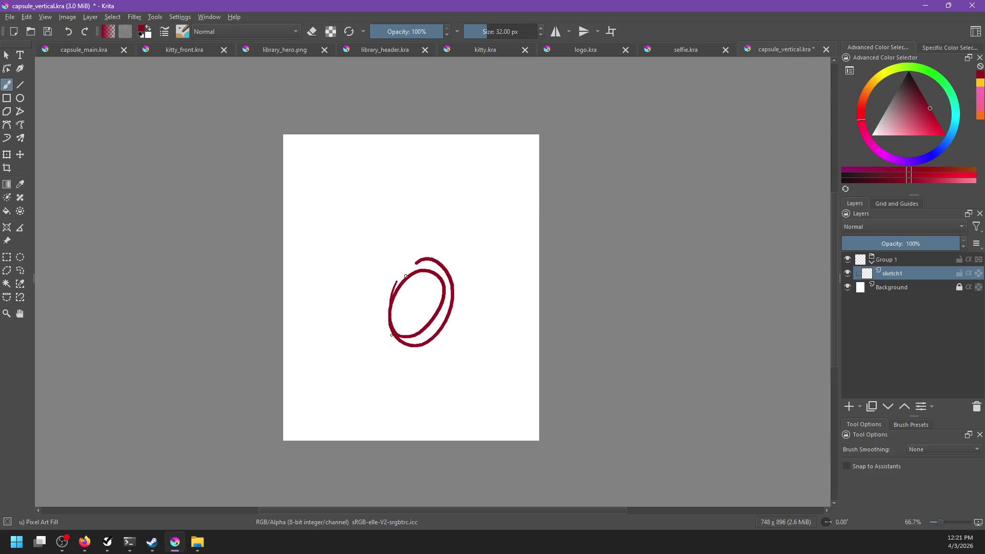
key("ctrl+z")
mouse_move(397, 289)
left_mouse_down()
mouse_move(378, 328)
mouse_move(380, 358)
mouse_move(398, 287)
left_mouse_up()
key("ctrl+z")
- Choose a thin 1 px brush from the pop-up palette and draw an oval near the centre
right_click(434, 290)
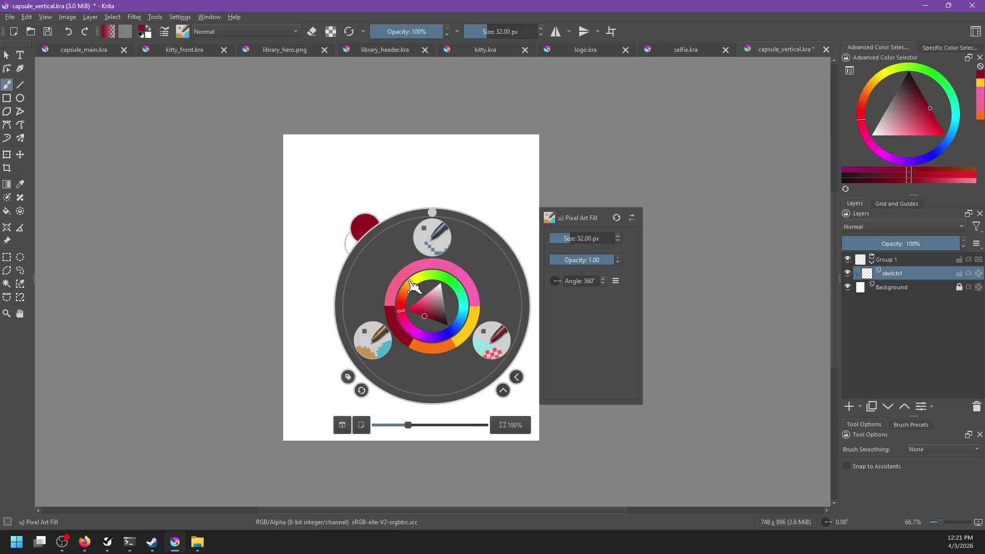
left_click(372, 340)
right_click(424, 273)
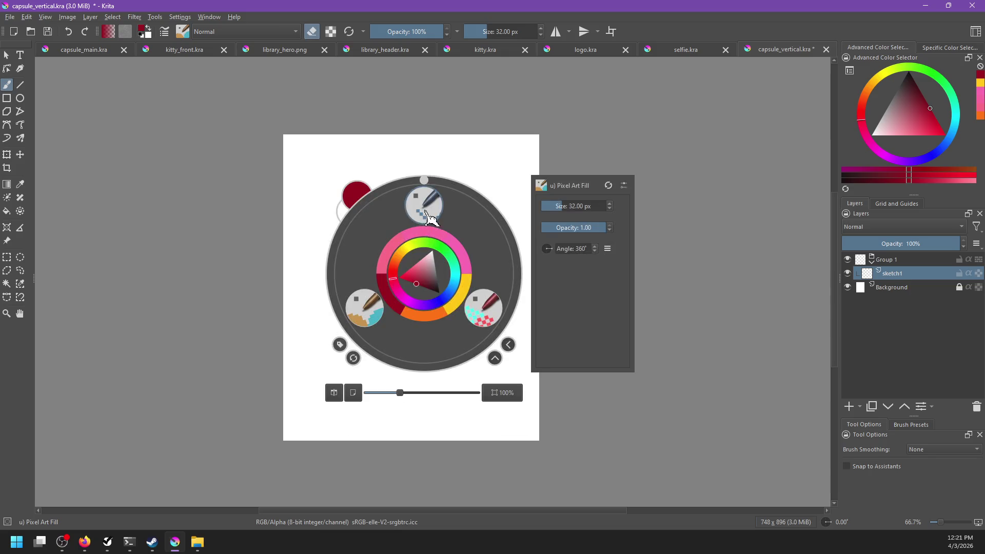
right_click(414, 306)
mouse_move(413, 306)
left_mouse_down()
mouse_move(400, 340)
mouse_move(387, 328)
left_mouse_up()
key("ctrl+z")
left_click_drag(408, 275, 450, 306)
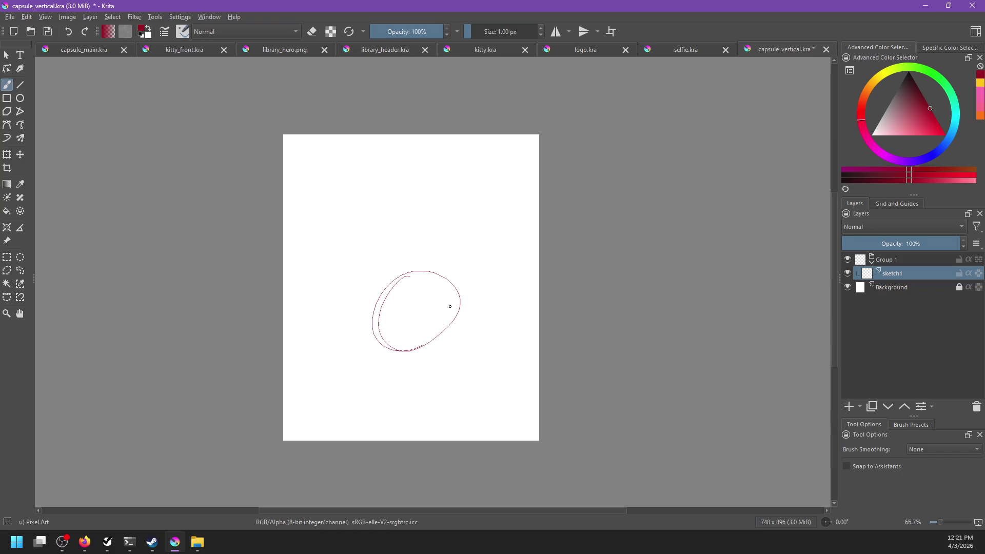
scroll(416, 293, "up", 1)
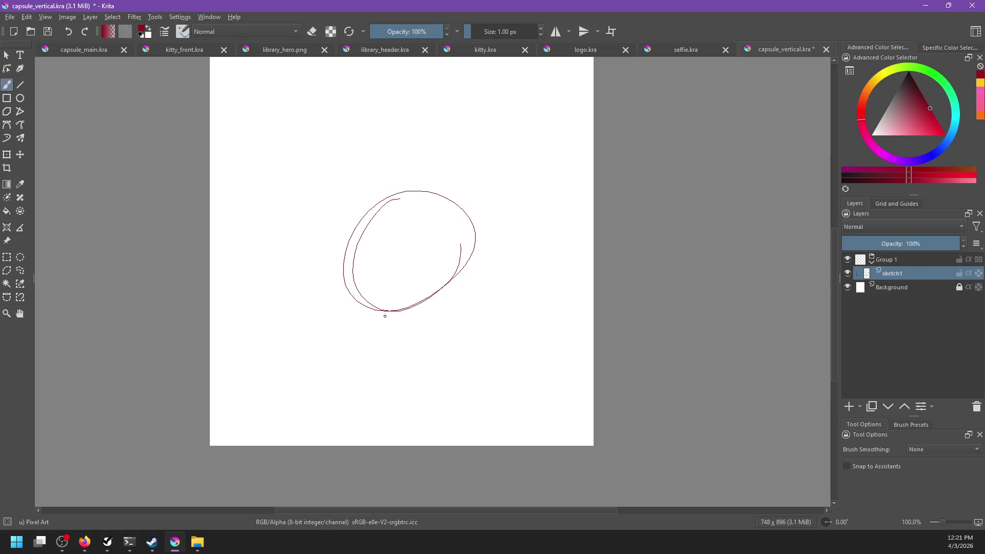
key("ctrl+z")
- Scale the kitty sketch layer down to free space above it
left_click(193, 52)
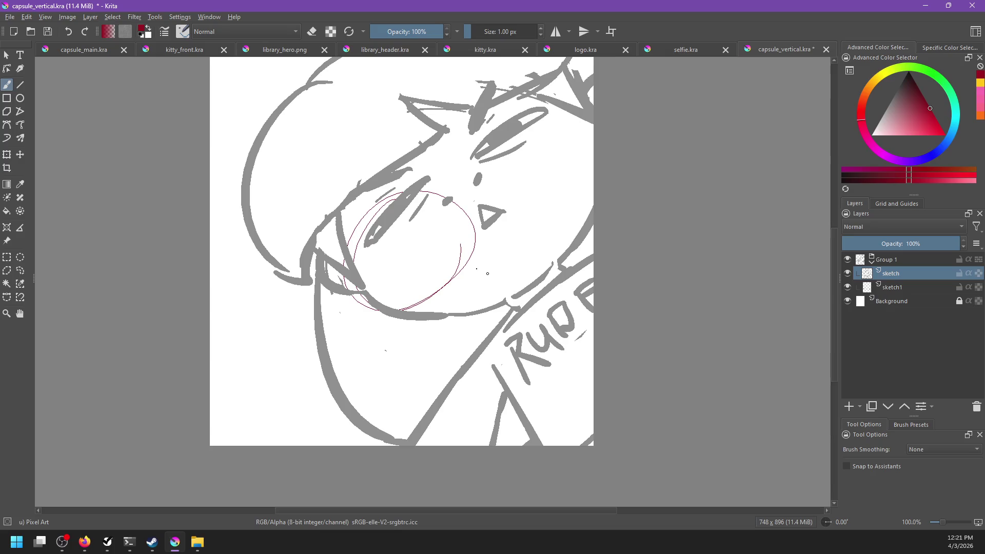
key("ctrl+t")
scroll(533, 296, "down", 5)
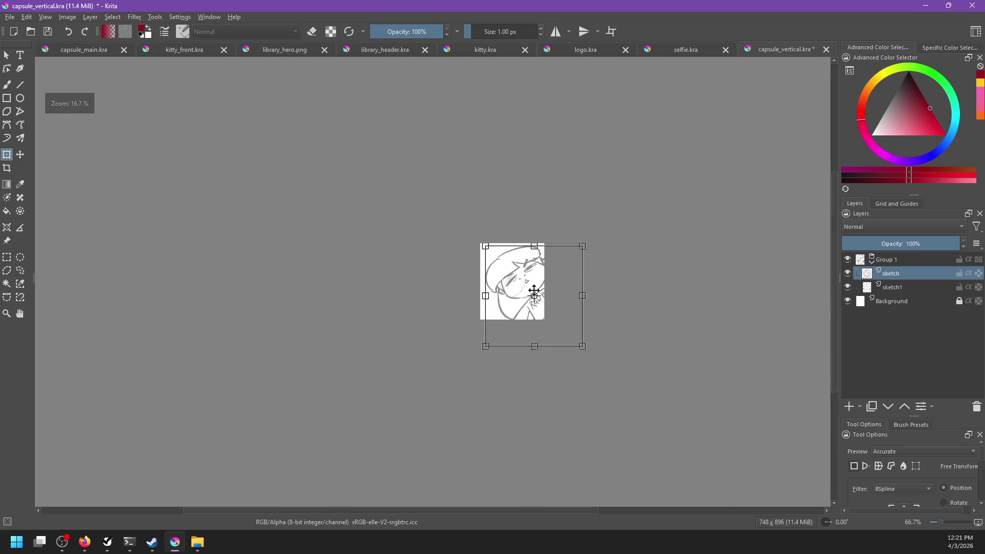
mouse_move(583, 346)
left_mouse_down()
mouse_move(530, 310)
mouse_move(547, 309)
mouse_move(534, 314)
mouse_move(538, 328)
left_mouse_up()
key("Return")
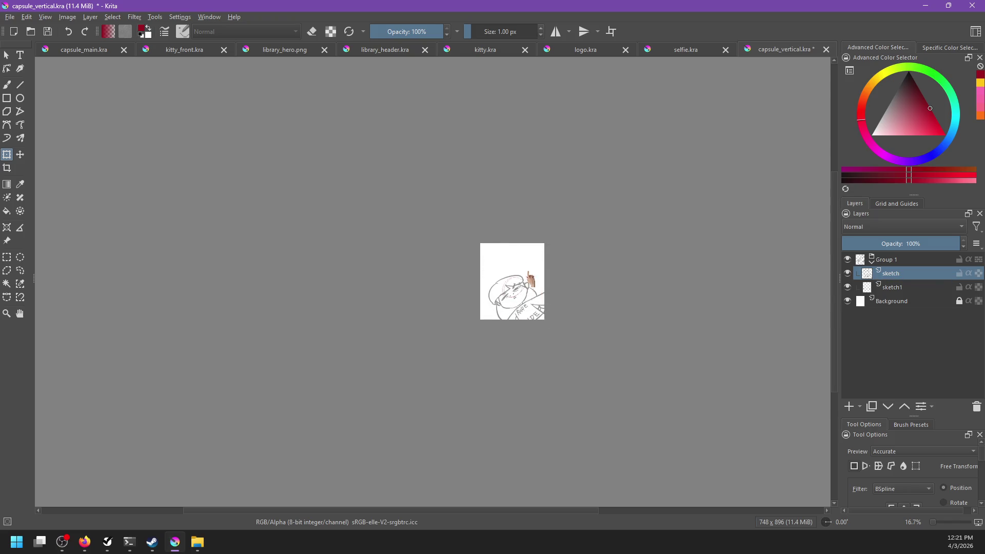
- Move the sketch1 layer above the sketch layer
scroll(530, 280, "up", 5)
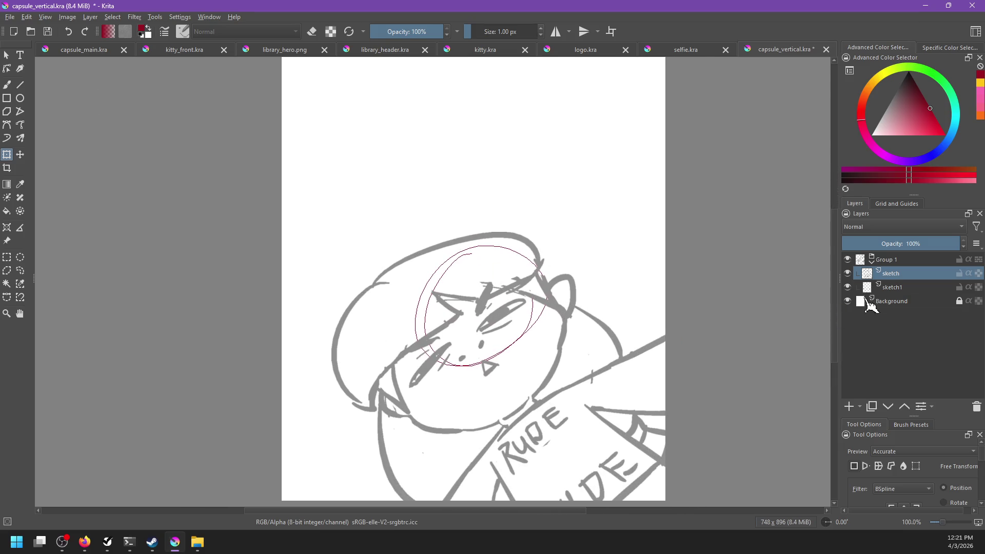
left_click(895, 287)
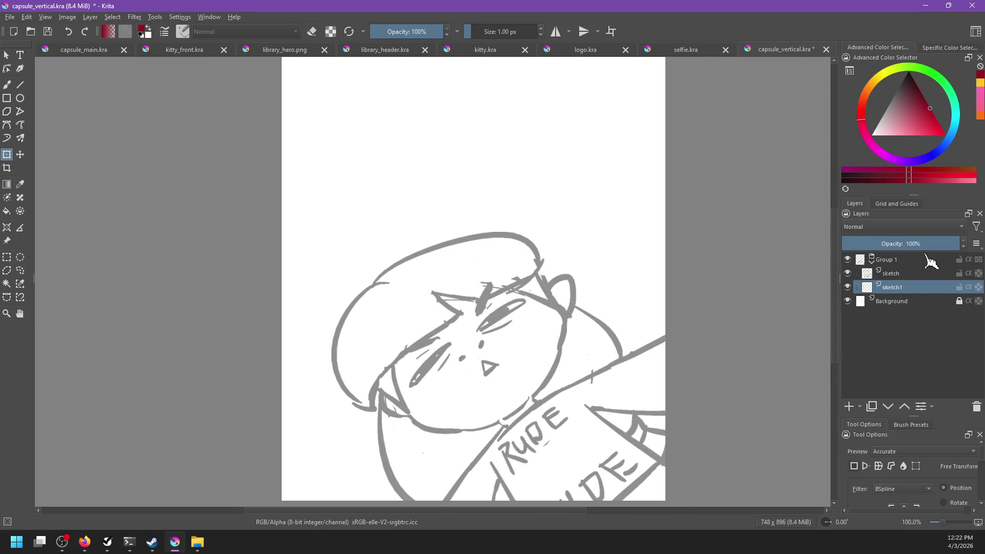
left_click_drag(902, 287, 901, 271)
- Sketch a small figure with arms and long arched banner lines across the top
key("b")
left_click_drag(495, 204, 476, 294)
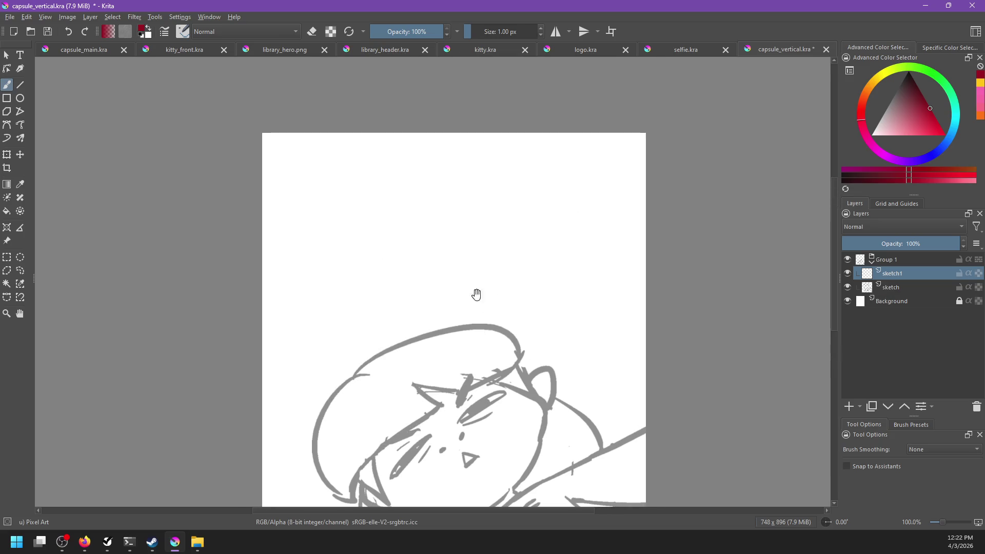
mouse_move(434, 147)
left_mouse_down()
mouse_move(429, 198)
mouse_move(438, 174)
mouse_move(468, 223)
left_mouse_up()
key("ctrl+z")
key("ctrl+z")
left_click_drag(263, 238, 690, 239)
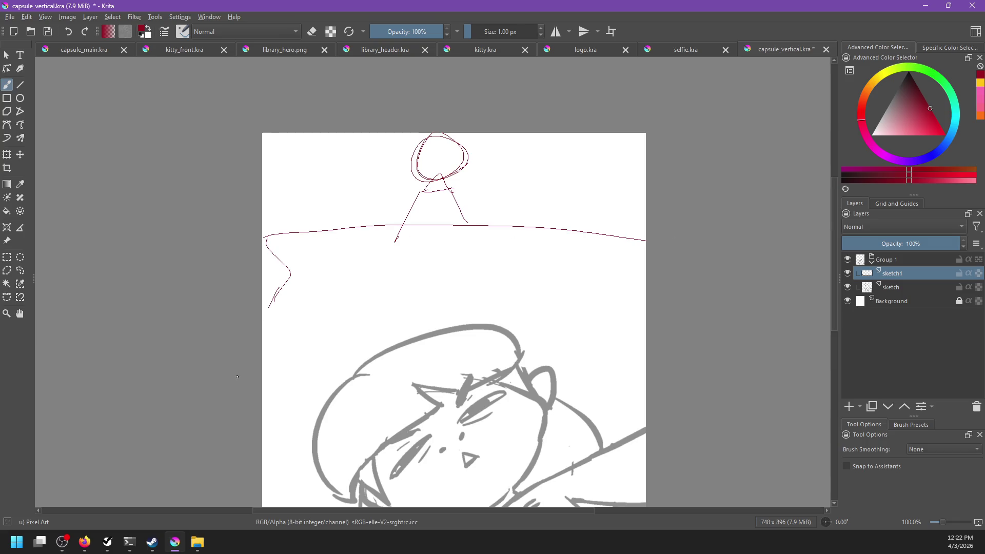
left_click_drag(453, 194, 487, 215)
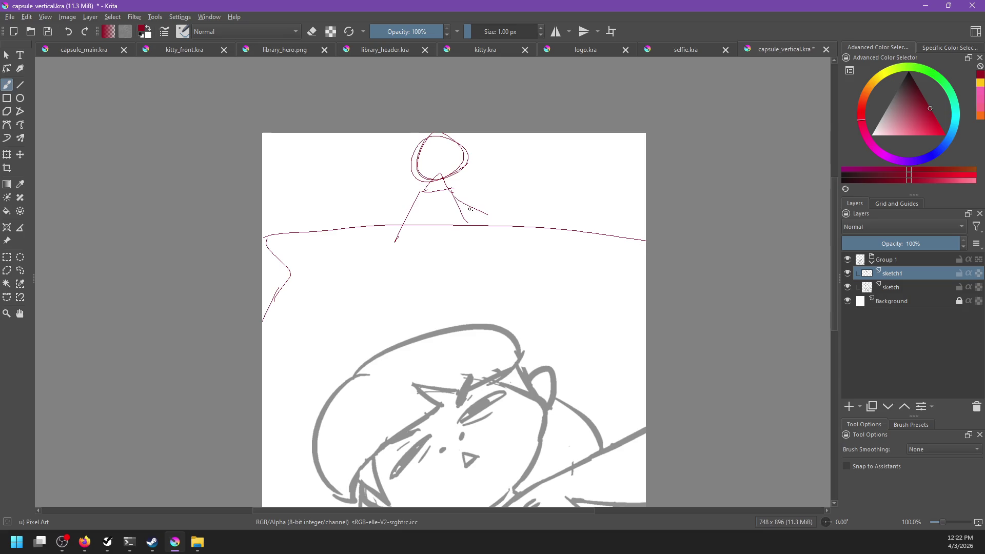
left_click_drag(414, 194, 391, 214)
mouse_move(271, 234)
left_mouse_down()
mouse_move(290, 194)
mouse_move(672, 206)
left_mouse_up()
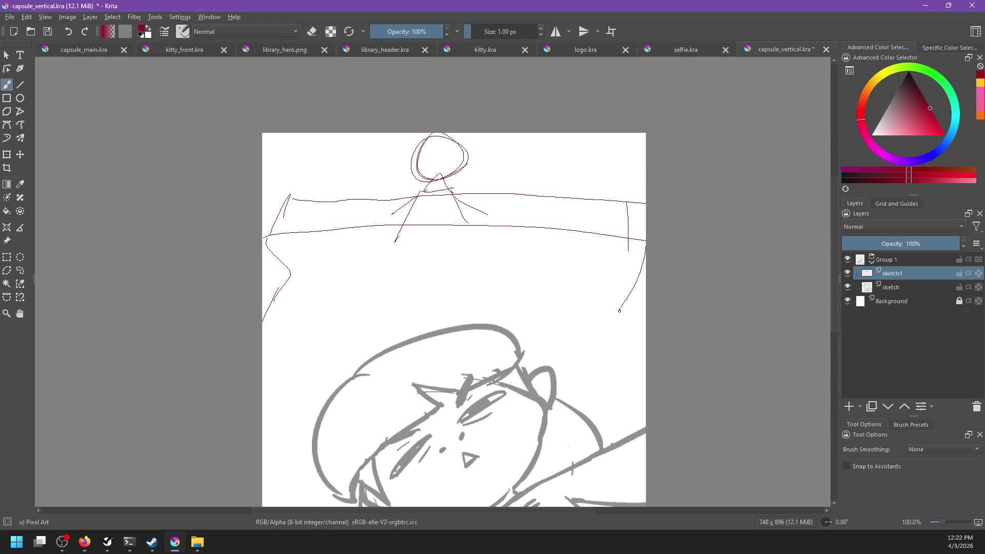
- Draw large ellipses on the left and right sides of the canvas
left_click_drag(656, 294, 665, 275)
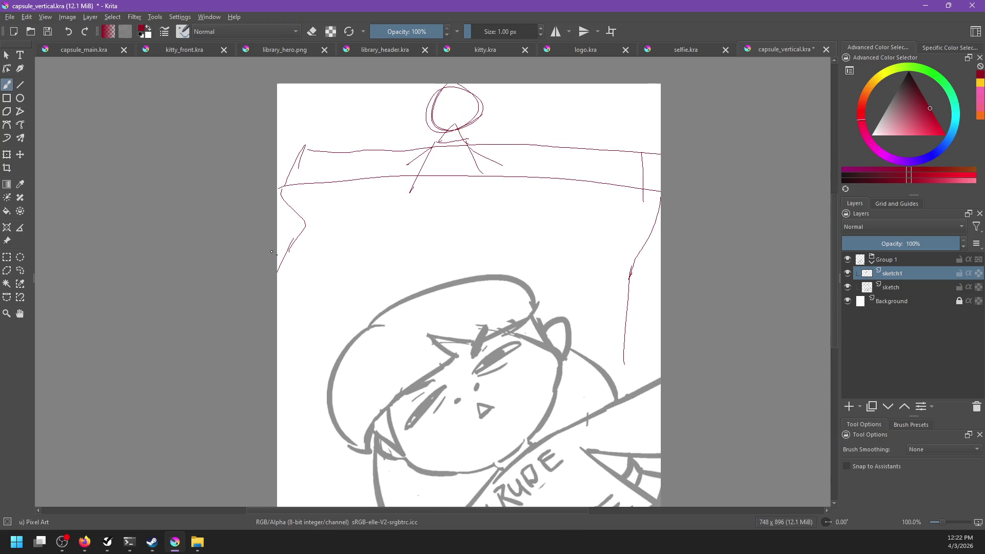
mouse_move(273, 308)
left_mouse_down()
mouse_move(294, 221)
mouse_move(334, 267)
left_mouse_up()
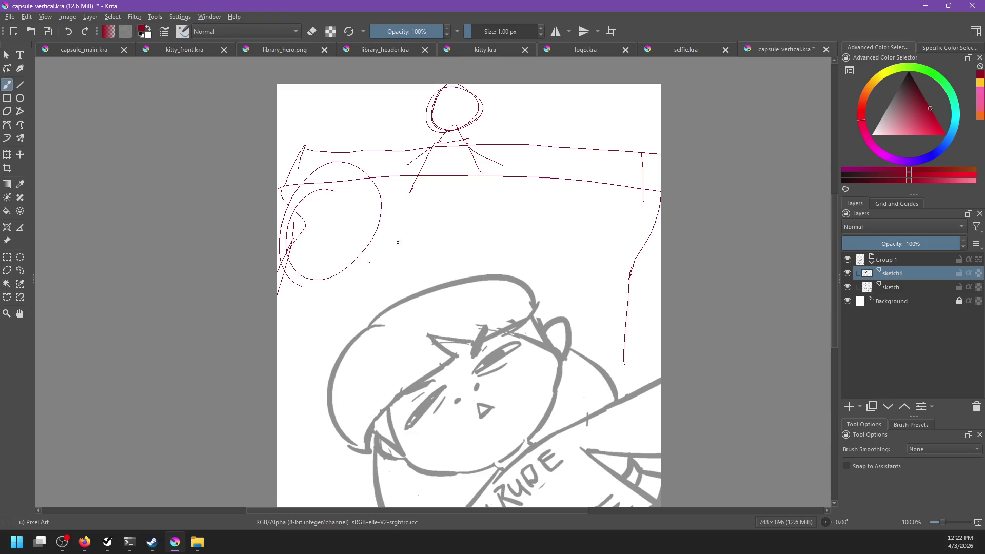
key("ctrl+z")
left_click_drag(326, 165, 302, 153)
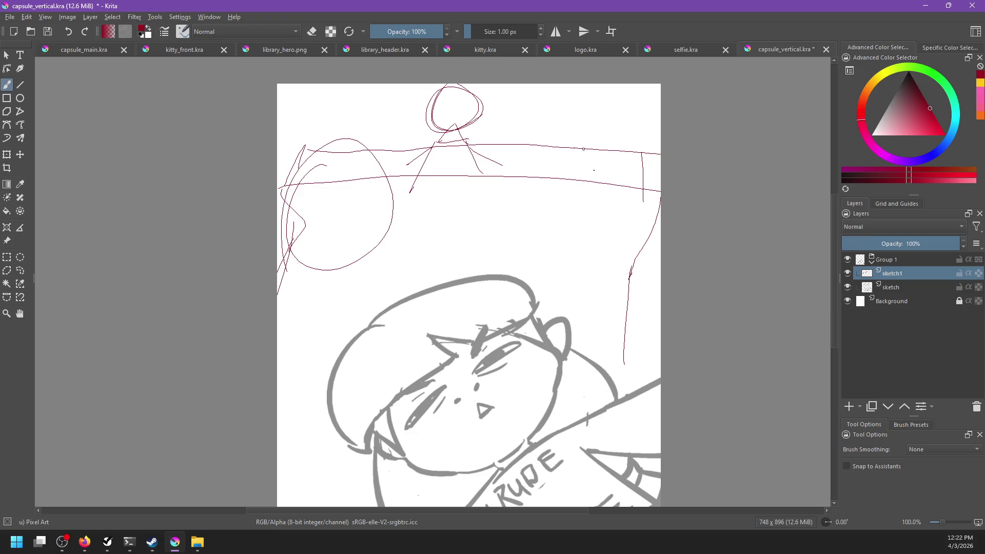
left_click_drag(583, 154, 561, 186)
key("ctrl+z")
- Sketch arcs to the left of the kitty's head
left_click_drag(539, 251, 552, 222)
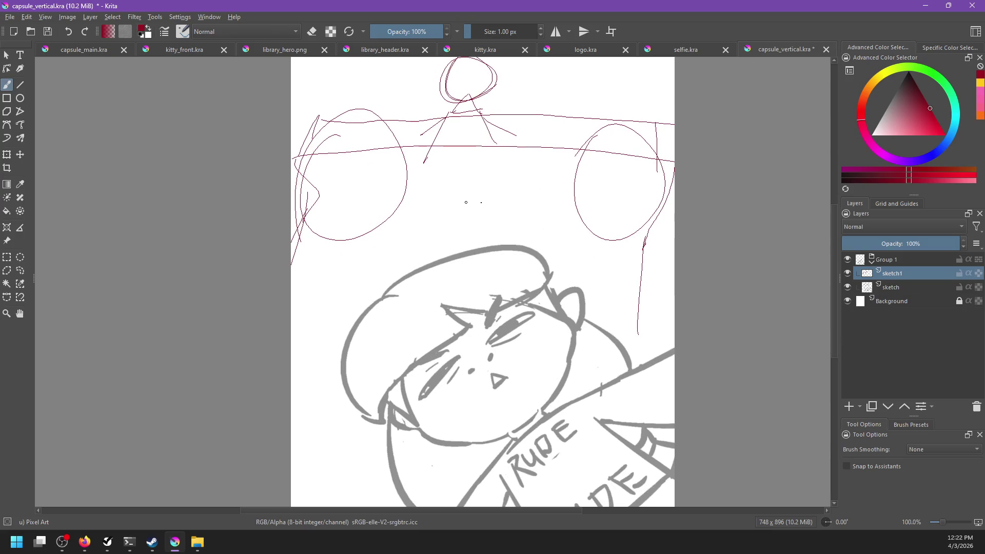
left_click_drag(293, 306, 359, 290)
key("ctrl+z")
left_click_drag(291, 297, 354, 317)
mouse_move(291, 369)
left_mouse_down()
mouse_move(352, 363)
mouse_move(357, 298)
left_mouse_up()
key("ctrl+z")
- Add a short vertical stroke, a small oval and more arcs left of the head
left_click_drag(296, 305, 367, 295)
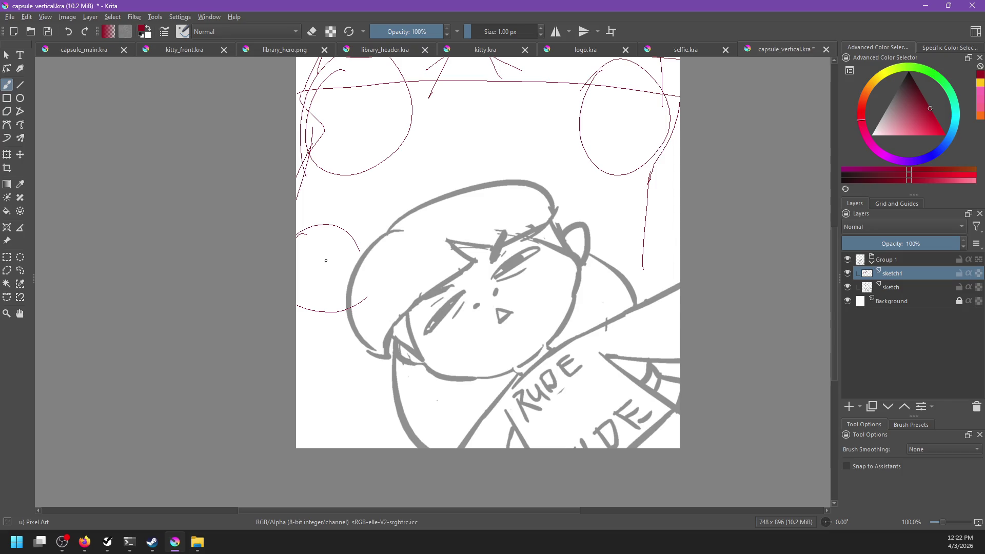
left_click_drag(331, 246, 329, 276)
left_click_drag(313, 257, 314, 257)
left_click_drag(296, 234, 368, 225)
key("ctrl+z")
mouse_move(296, 237)
left_mouse_down()
mouse_move(373, 250)
mouse_move(366, 237)
left_mouse_up()
key("ctrl+z")
left_click_drag(297, 238, 371, 250)
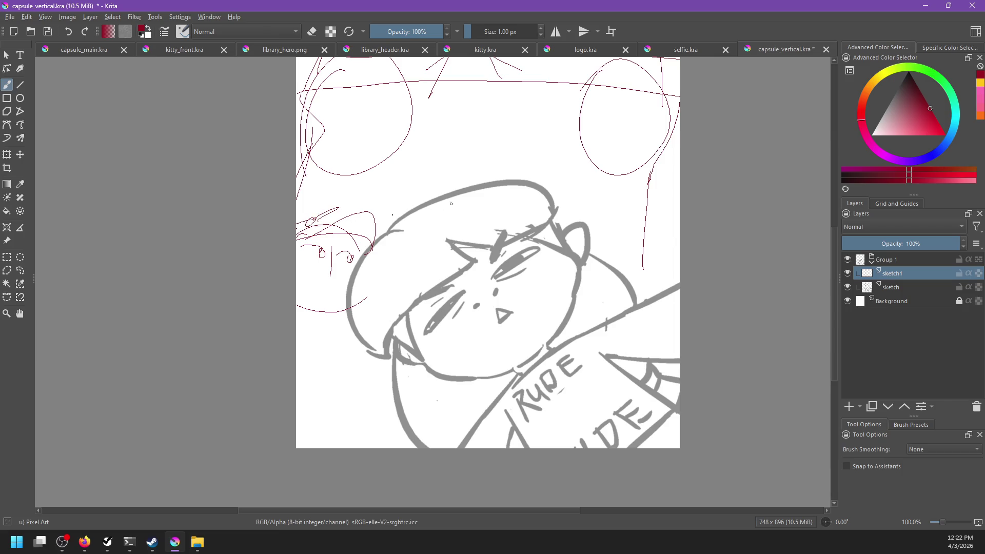
- Sketch arcs and a small stroke to the right of the kitty's head and eye
left_click_drag(476, 191, 416, 220)
mouse_move(522, 235)
left_mouse_down()
mouse_move(459, 207)
mouse_move(508, 238)
left_mouse_up()
key("ctrl+z")
left_click_drag(465, 194, 537, 241)
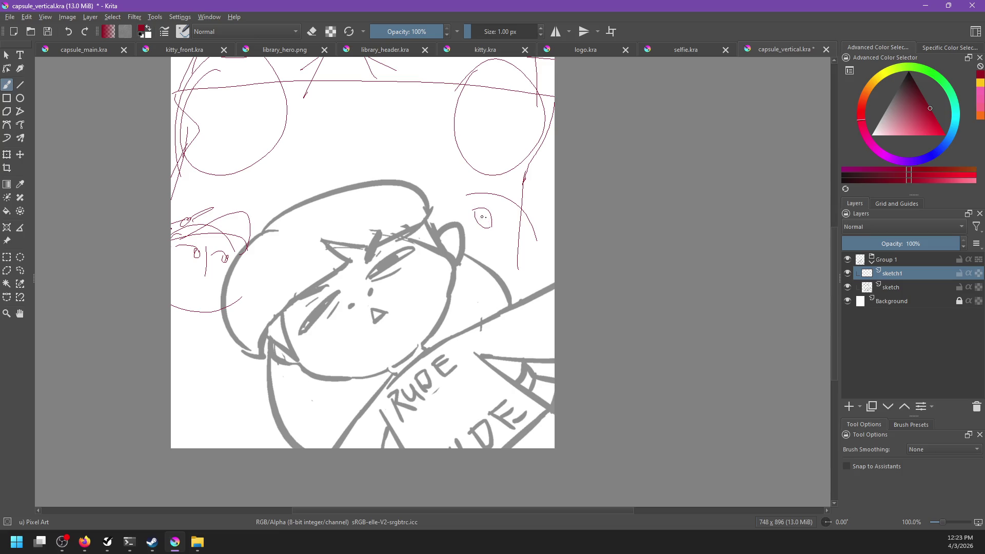
key("ctrl+z")
left_click_drag(508, 229, 513, 236)
- Add ear-like arcs and strokes above the head
mouse_move(408, 174)
left_mouse_down()
mouse_move(468, 184)
mouse_move(526, 242)
left_mouse_up()
key("ctrl+z")
left_click_drag(465, 179, 525, 221)
mouse_move(471, 198)
left_mouse_down()
mouse_move(506, 205)
mouse_move(534, 235)
left_mouse_up()
mouse_move(556, 268)
left_mouse_down()
mouse_move(626, 341)
mouse_move(645, 275)
mouse_move(632, 369)
mouse_move(648, 362)
mouse_move(644, 244)
mouse_move(641, 300)
left_mouse_up()
- Close logo.kra without saving its changes
scroll(632, 292, "down", 4)
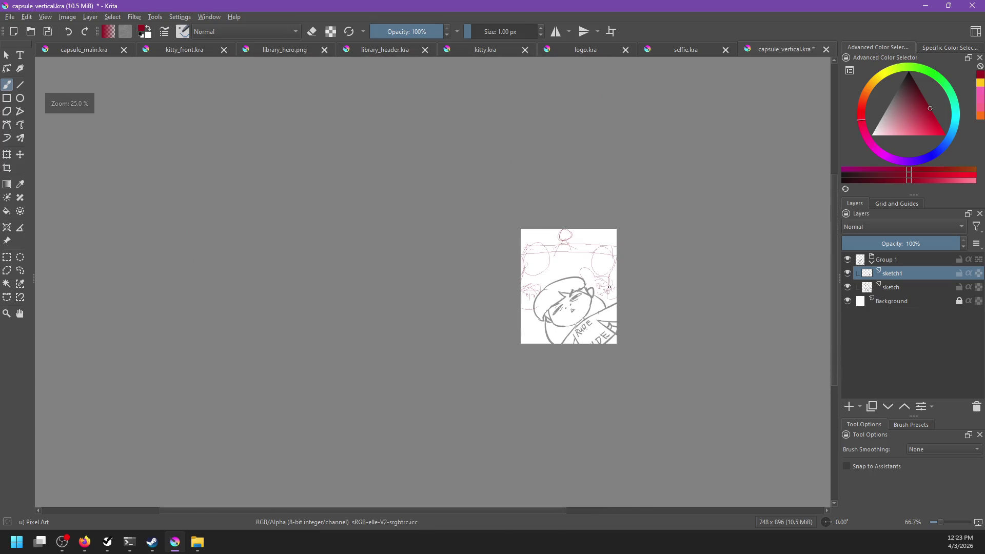
scroll(619, 285, "up", 3)
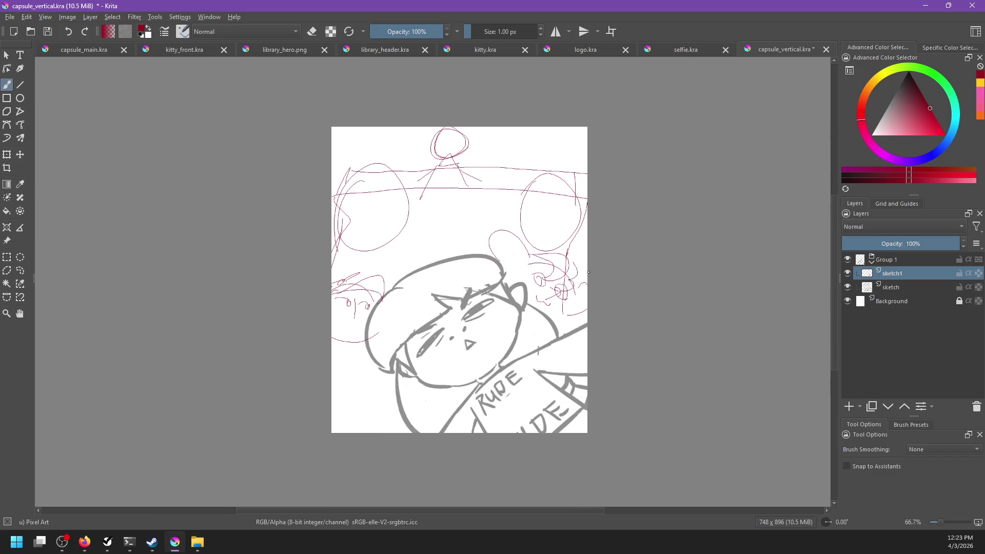
left_click(589, 49)
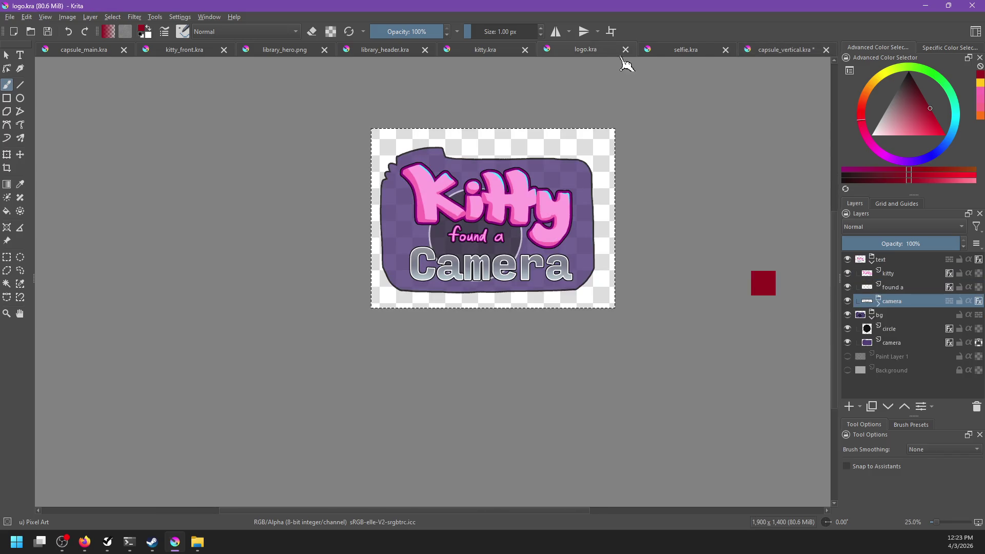
left_click(764, 49)
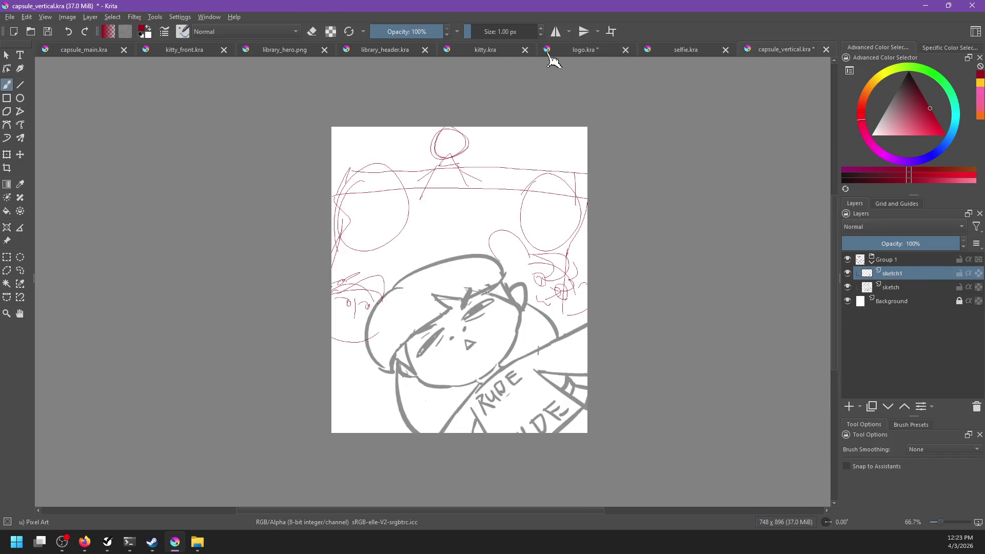
left_click(615, 51)
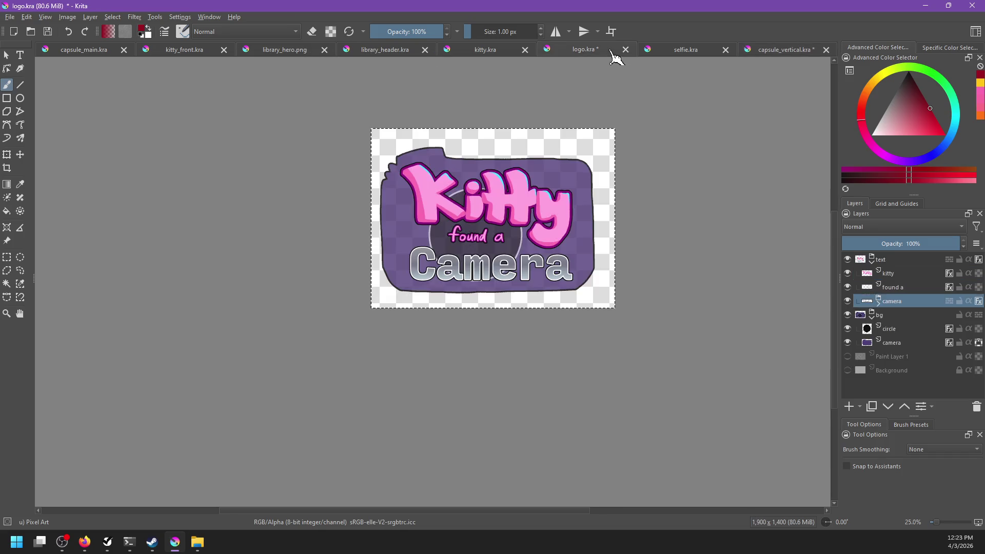
left_click(625, 50)
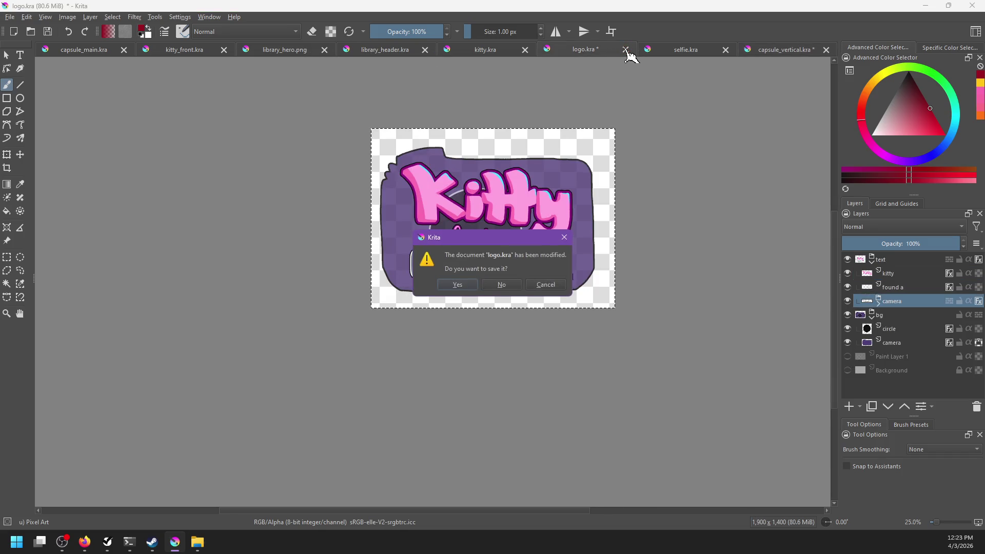
left_click(524, 284)
- Open logo.png from project > steam_page and select the whole image
key("ctrl+o")
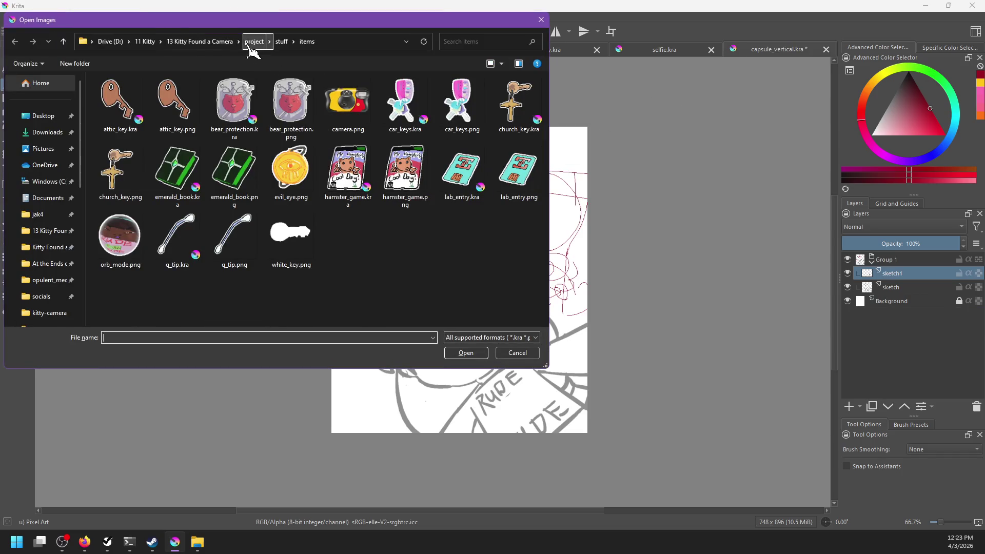
left_click(254, 42)
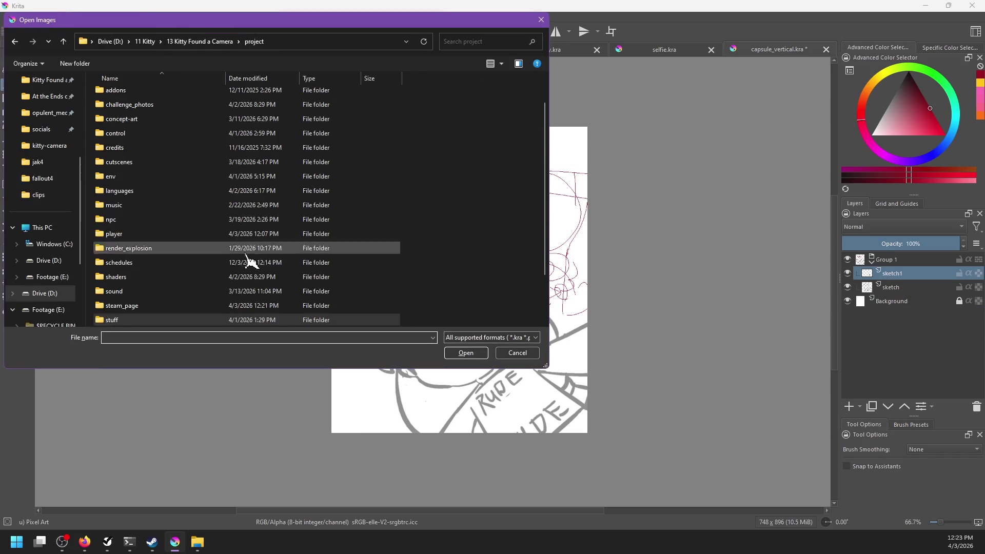
left_click(208, 42)
double_click(125, 110)
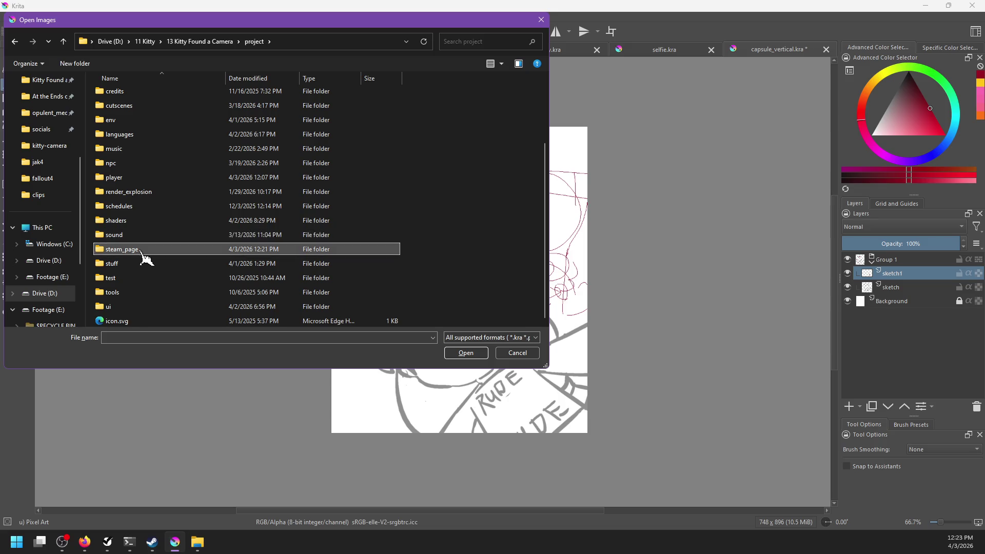
double_click(143, 249)
double_click(115, 256)
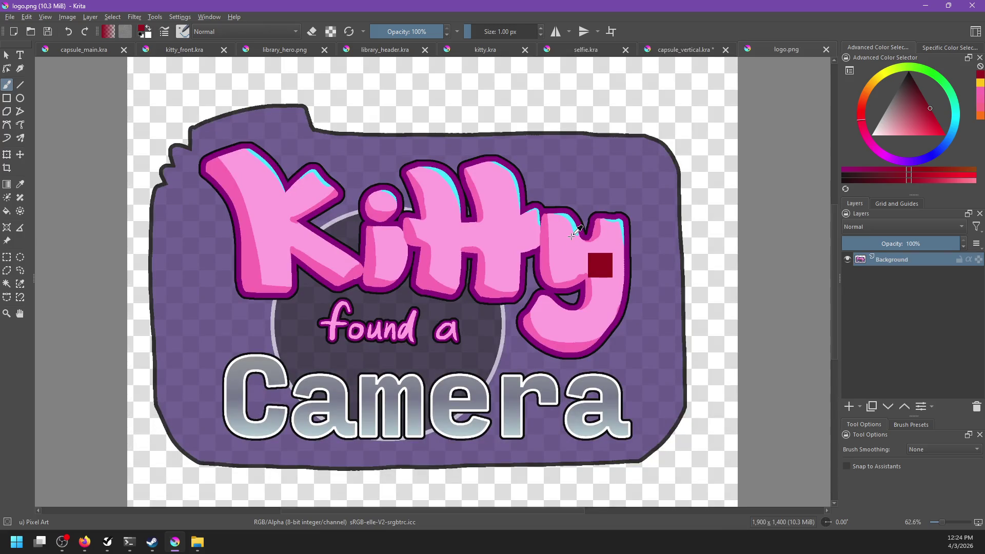
key("ctrl+a")
- Paste the logo into capsule_vertical and scale it down to fit above the kitty
left_click(687, 49)
key("ctrl+v")
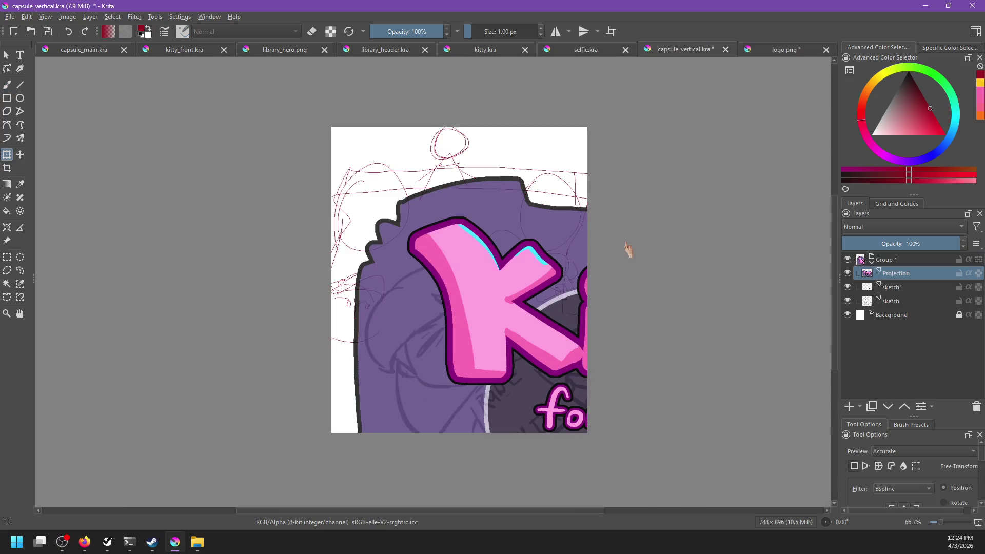
scroll(609, 344, "down", 5)
left_click_drag(669, 390, 595, 343)
scroll(610, 349, "up", 7)
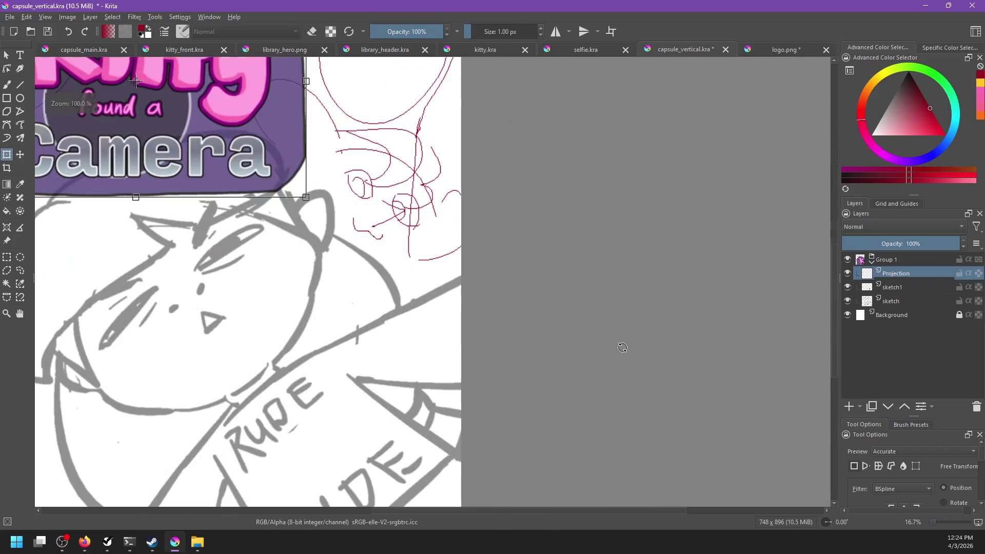
scroll(513, 287, "down", 2)
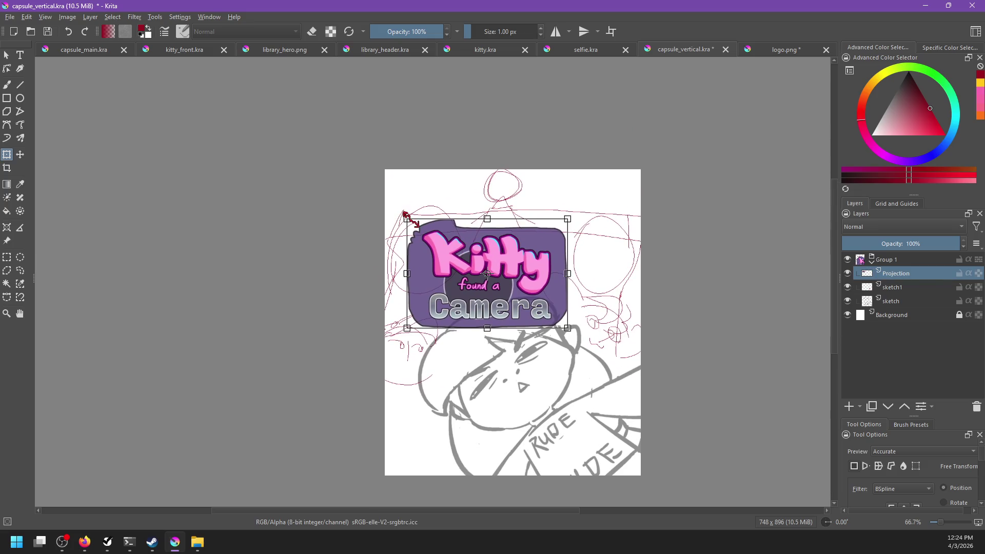
left_click_drag(407, 218, 432, 236)
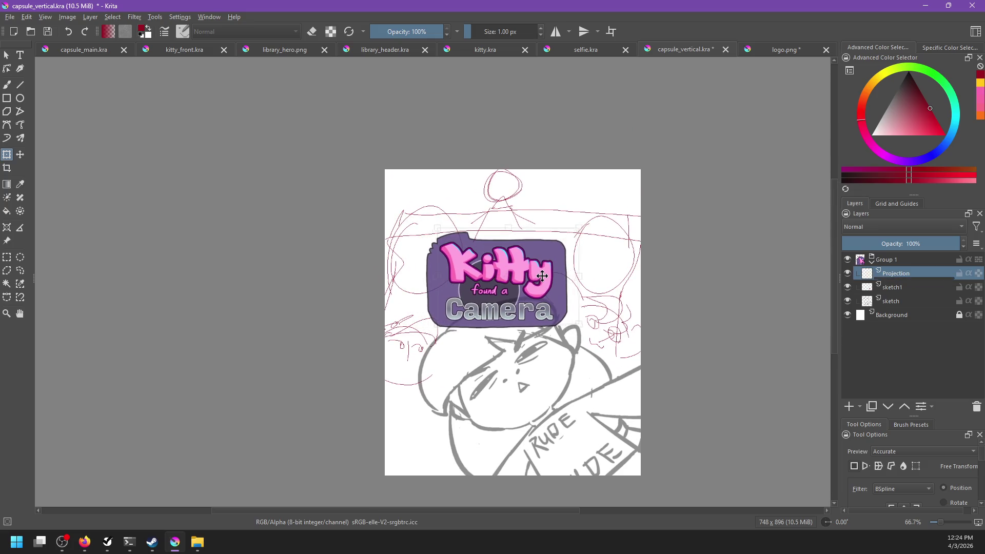
left_click_drag(530, 280, 545, 264)
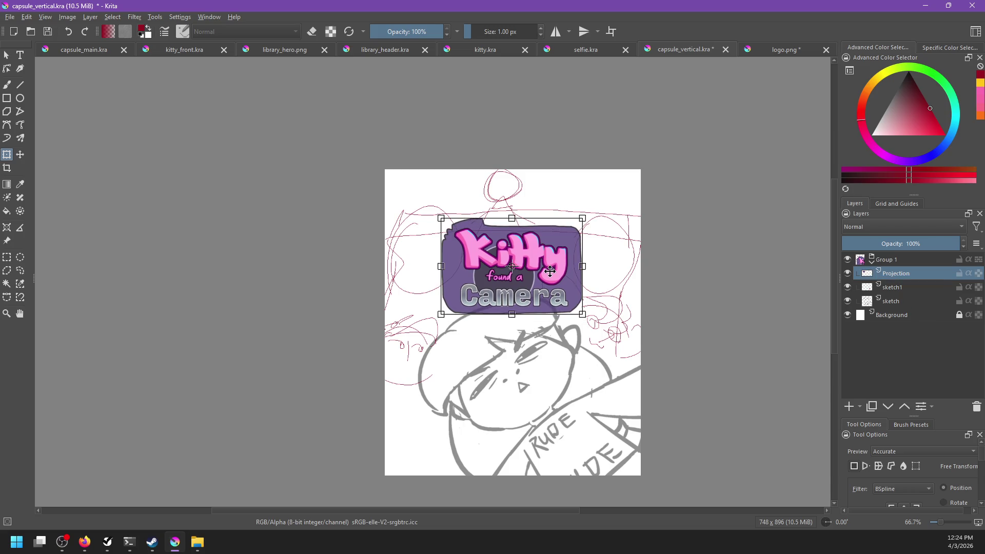
key("Return")
- At 100% zoom, move the Projection layer below sketch1 and nudge the logo higher
key("minus")
key("1")
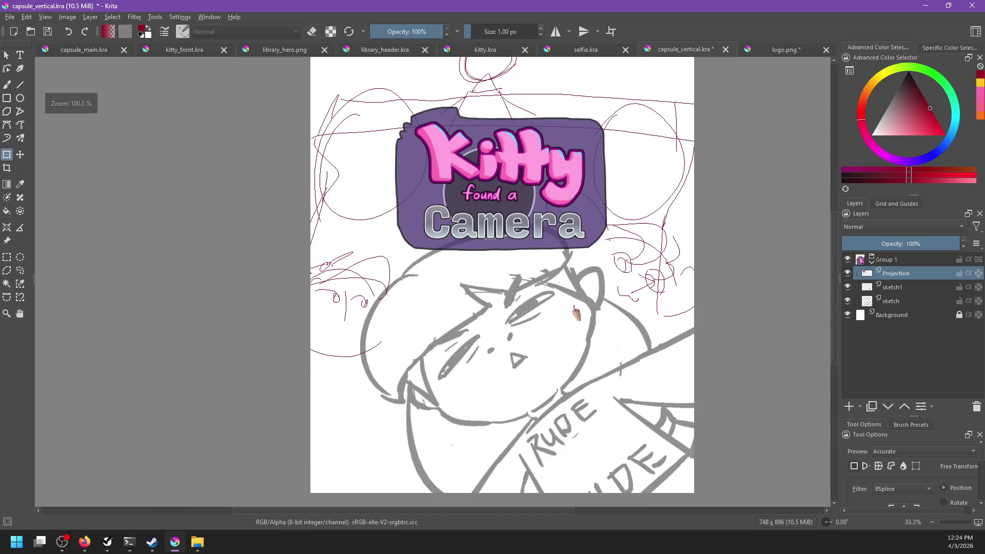
left_click_drag(895, 273, 895, 305)
left_click_drag(715, 324, 706, 281)
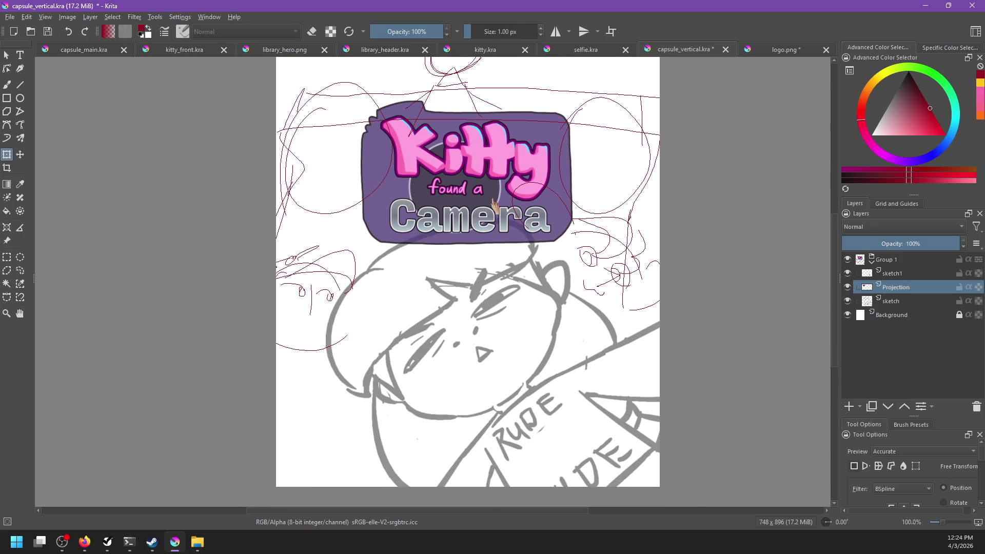
left_click_drag(476, 186, 475, 174)
key("Return")
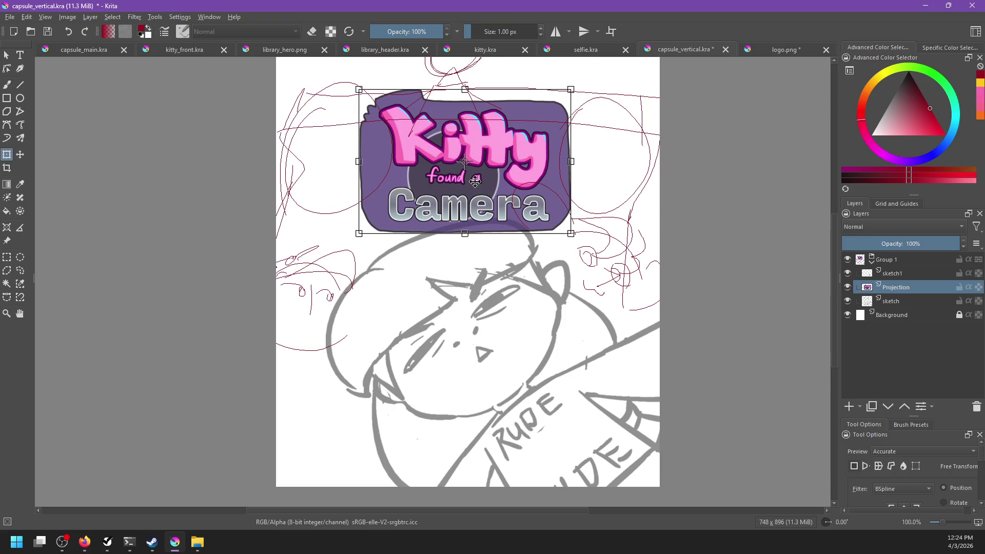
- Move the sketch layer above Projection and review the whole capsule layout
left_click(895, 302)
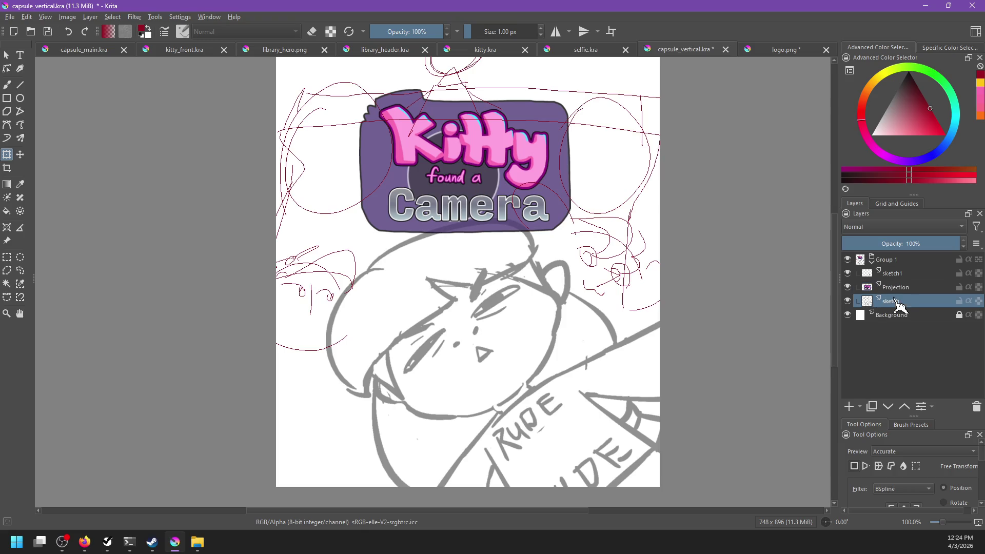
mouse_move(892, 303)
left_mouse_down()
mouse_move(887, 283)
mouse_move(898, 306)
left_mouse_up()
scroll(590, 320, "down", 2)
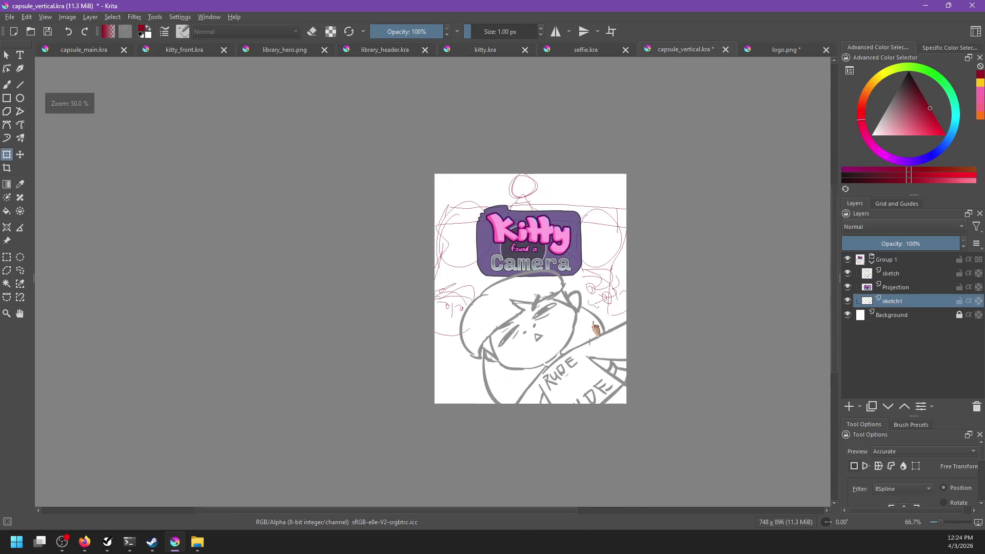
scroll(629, 303, "up", 2)
left_click_drag(582, 295, 617, 281)
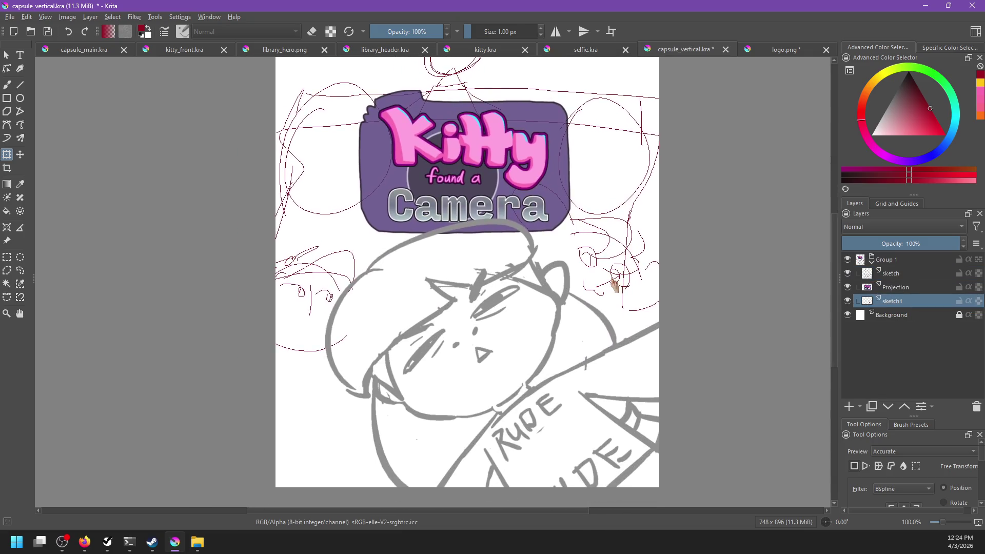
scroll(626, 297, "down", 3)
left_click_drag(533, 289, 532, 312)
scroll(479, 294, "up", 3)
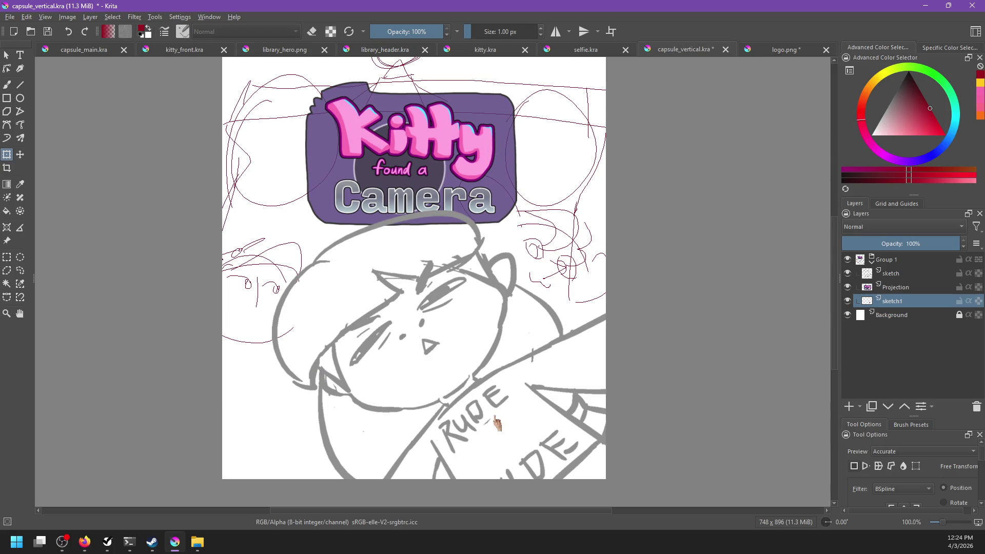
scroll(496, 424, "down", 2)
scroll(513, 360, "up", 1)
mouse_move(550, 354)
left_mouse_down()
mouse_move(514, 341)
mouse_move(525, 337)
left_mouse_up()
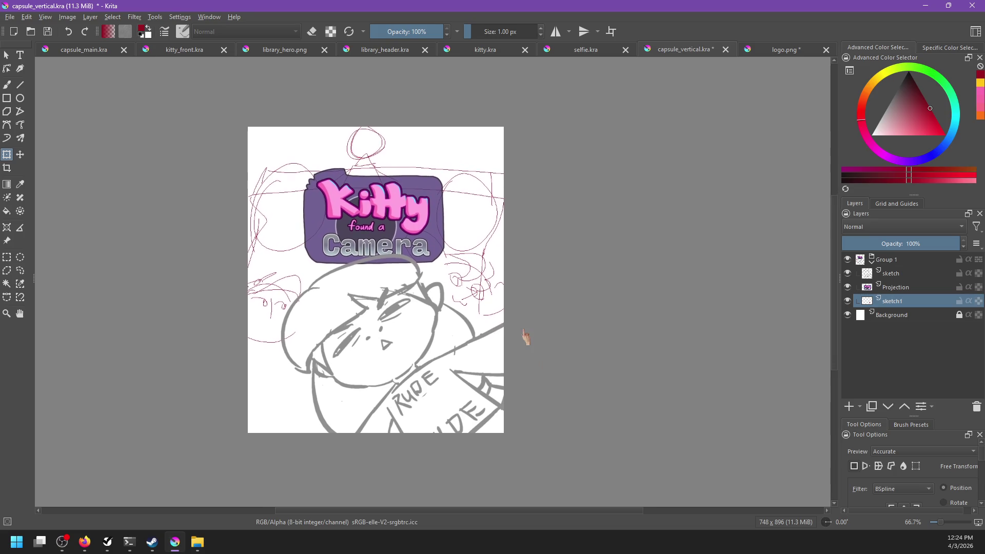
- Save capsule_vertical.kra and return to the brush
key("ctrl+s")
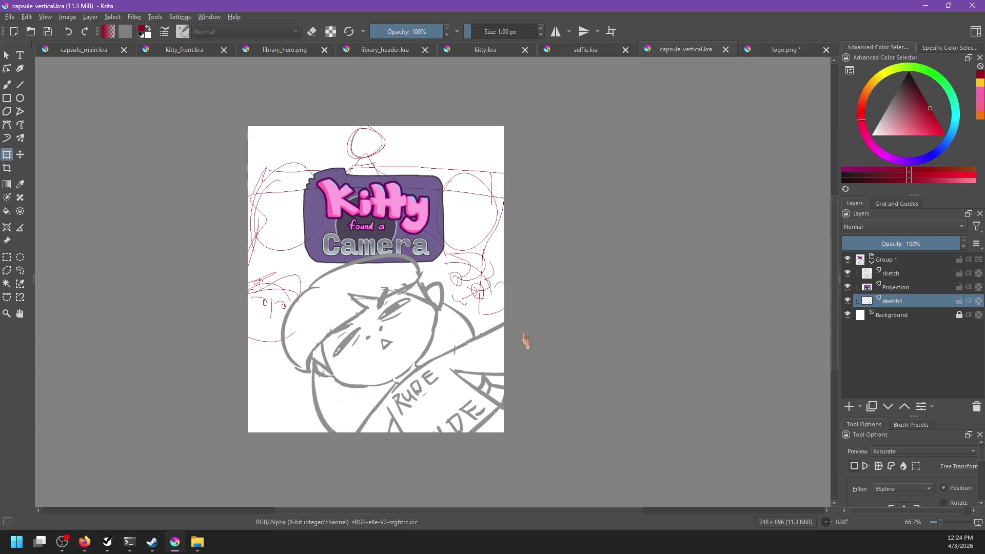
scroll(526, 341, "up", 2)
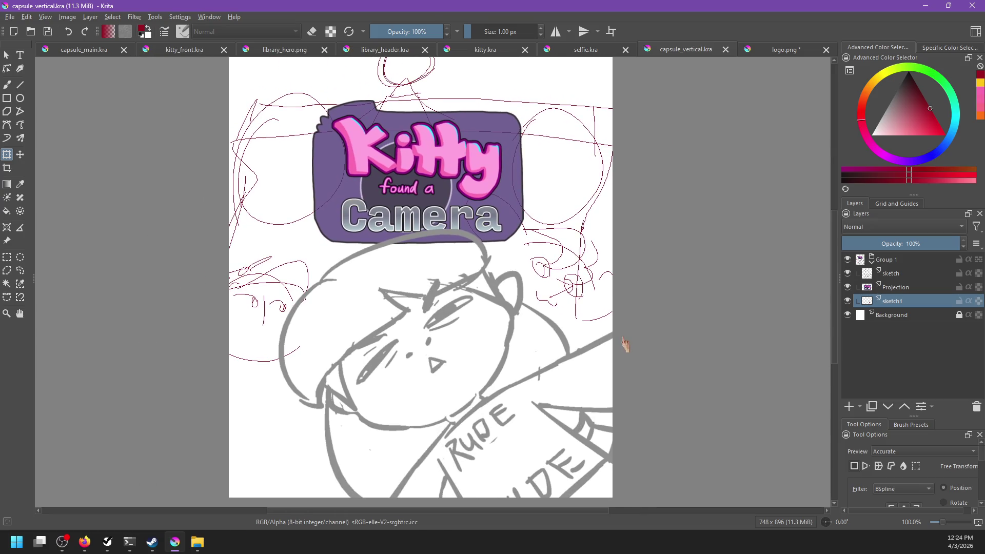
key("b")
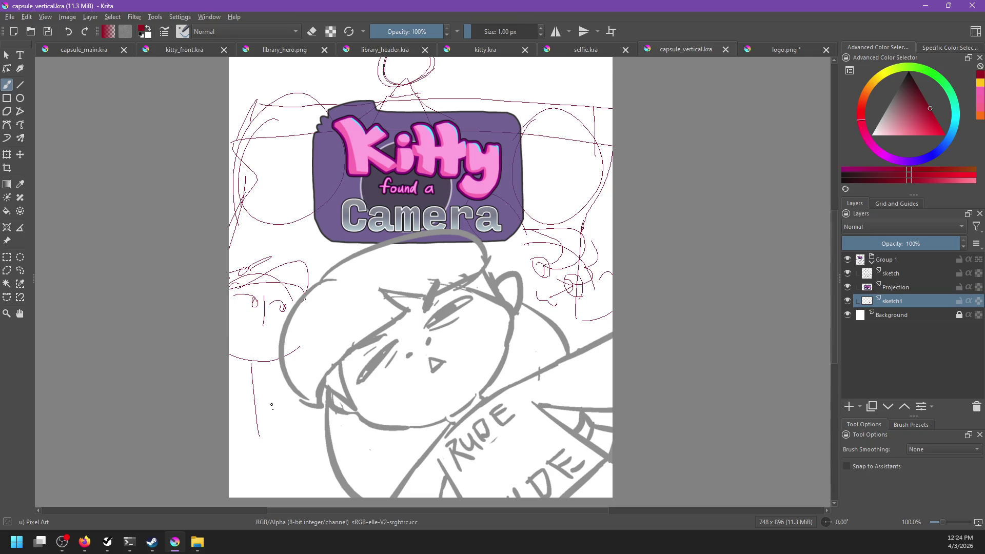
- Select the pink scribbles on the left and transform them further left along the edge
left_click(7, 257)
mouse_move(230, 258)
left_mouse_down()
mouse_move(359, 281)
mouse_move(351, 381)
left_mouse_up()
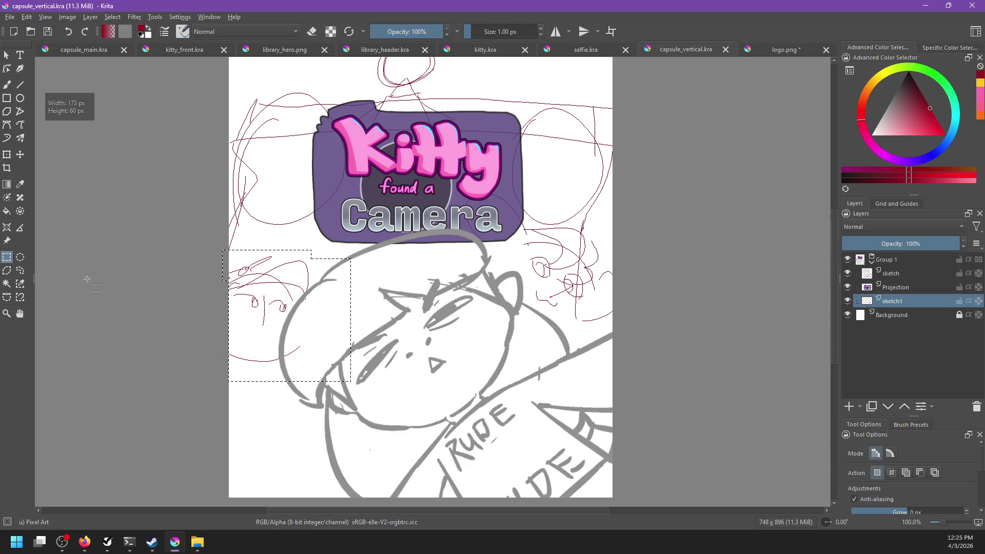
key("ctrl+t")
key("Delete")
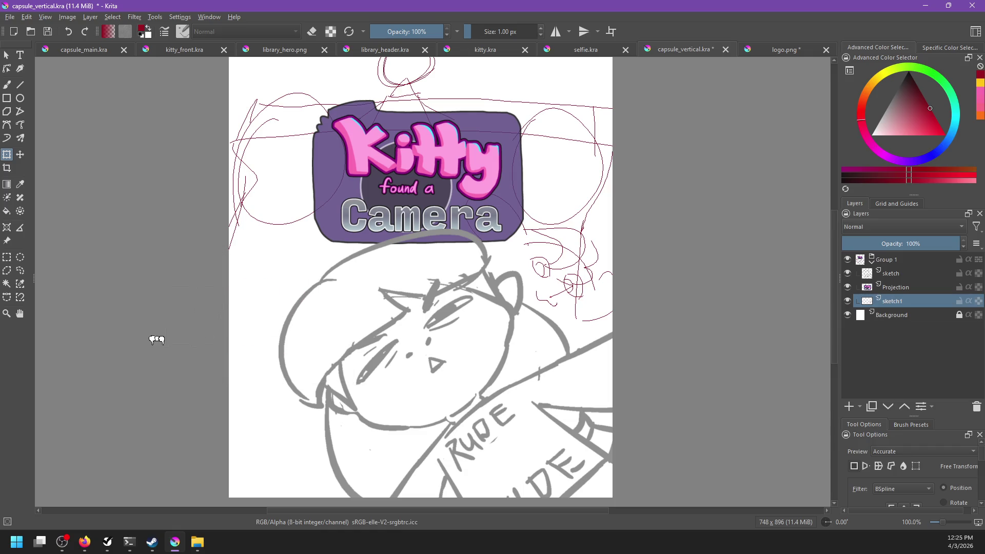
key("ctrl+z")
key("Delete")
mouse_move(29, 337)
left_mouse_down()
mouse_move(150, 315)
mouse_move(292, 314)
mouse_move(255, 294)
left_mouse_up()
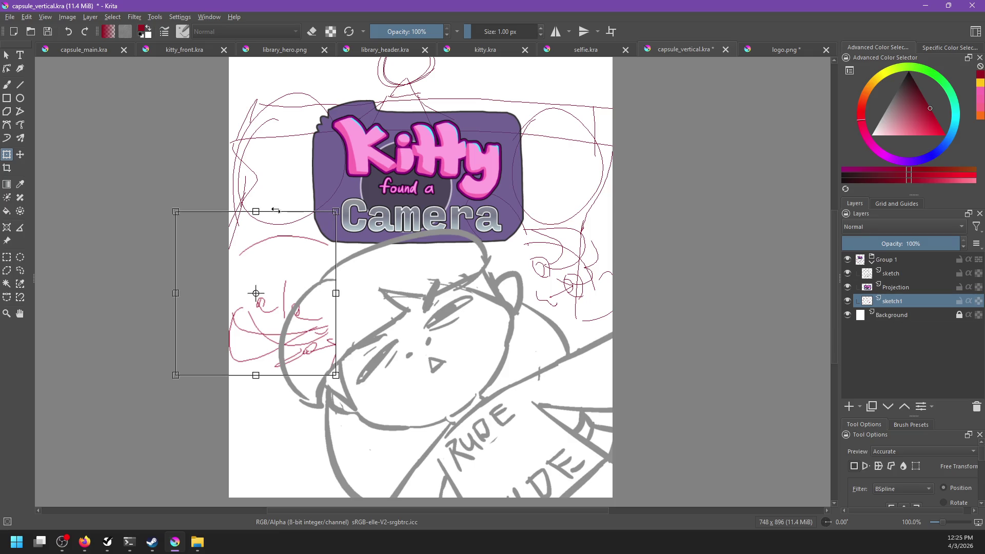
mouse_move(267, 211)
left_mouse_down()
mouse_move(286, 435)
mouse_move(272, 290)
mouse_move(264, 285)
mouse_move(289, 286)
left_mouse_up()
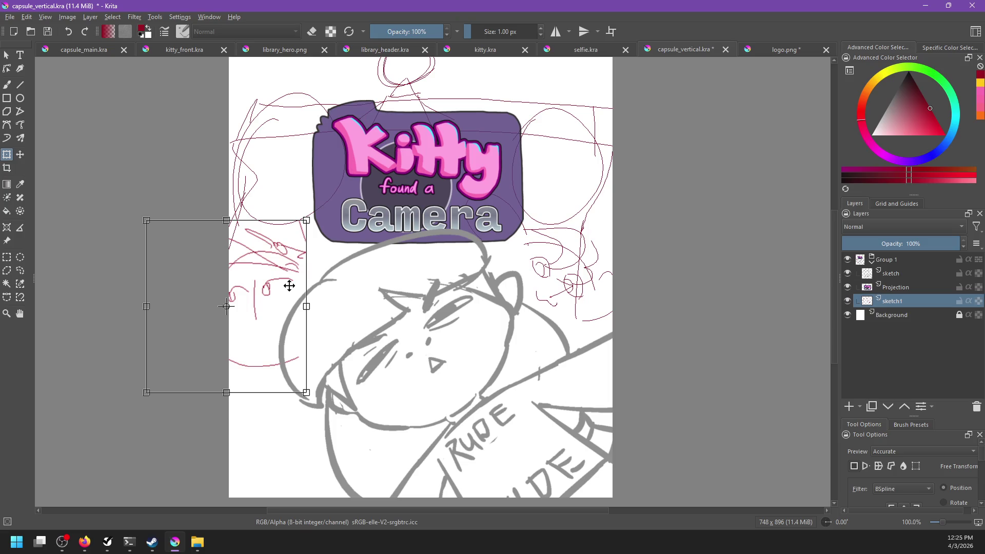
key("Return")
- Touch up the small circle on the kitty's face with the brush and eraser
key("b")
key("e")
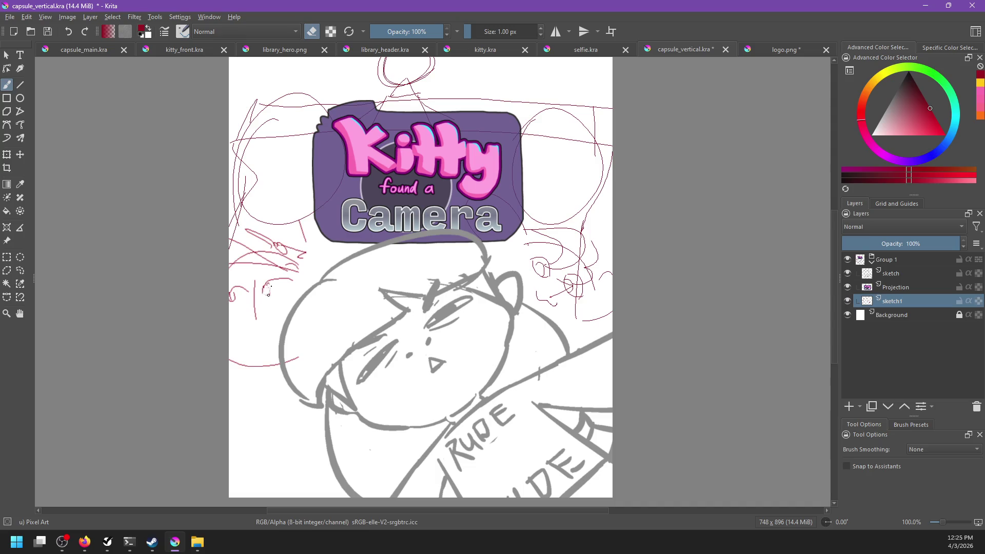
key("e")
left_click_drag(277, 280, 282, 292)
key("e")
key("e")
left_click_drag(281, 280, 296, 284)
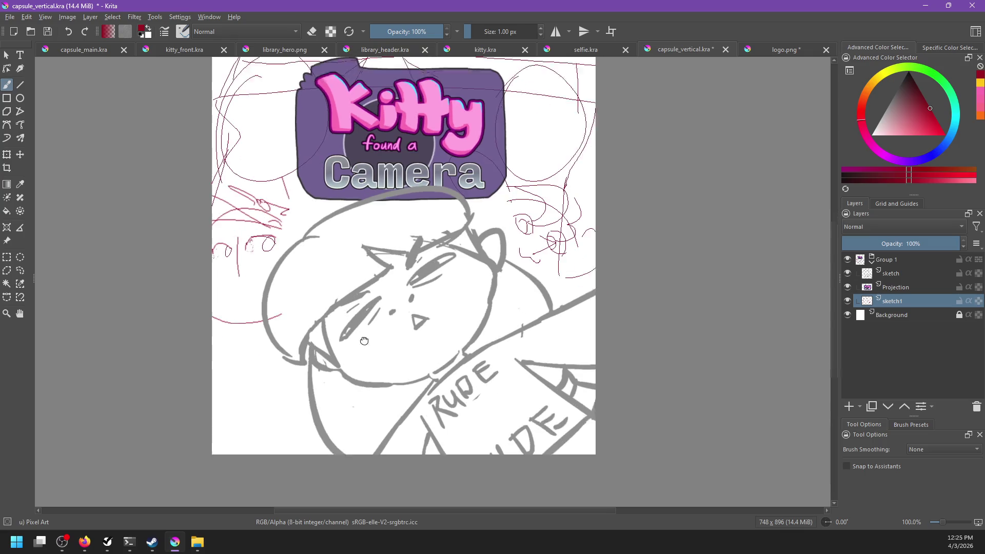
- Bring Firefox's Steam Vertical Capsule documentation back in front of Krita
mouse_move(377, 388)
left_mouse_down()
mouse_move(354, 334)
mouse_move(365, 333)
mouse_move(368, 398)
left_mouse_up()
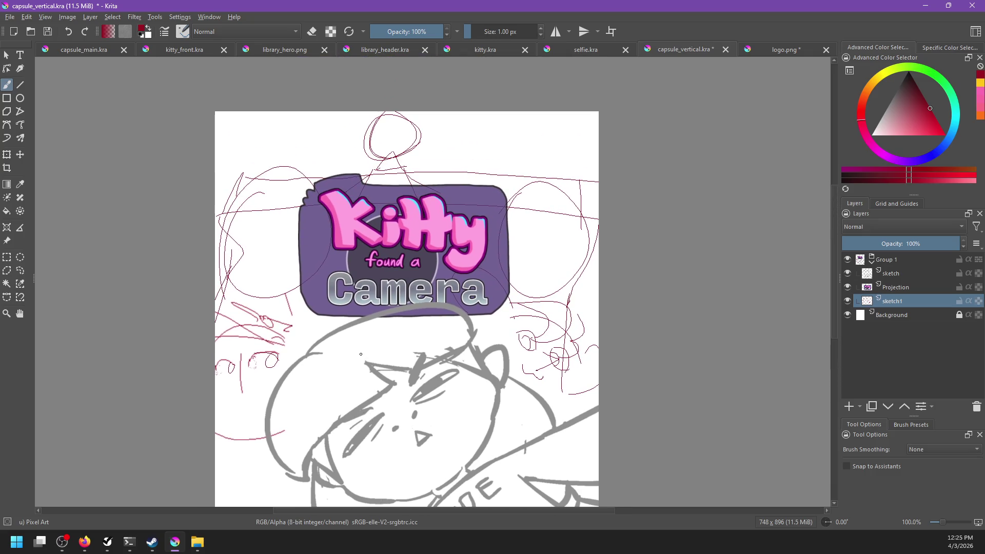
left_click_drag(520, 347, 511, 313)
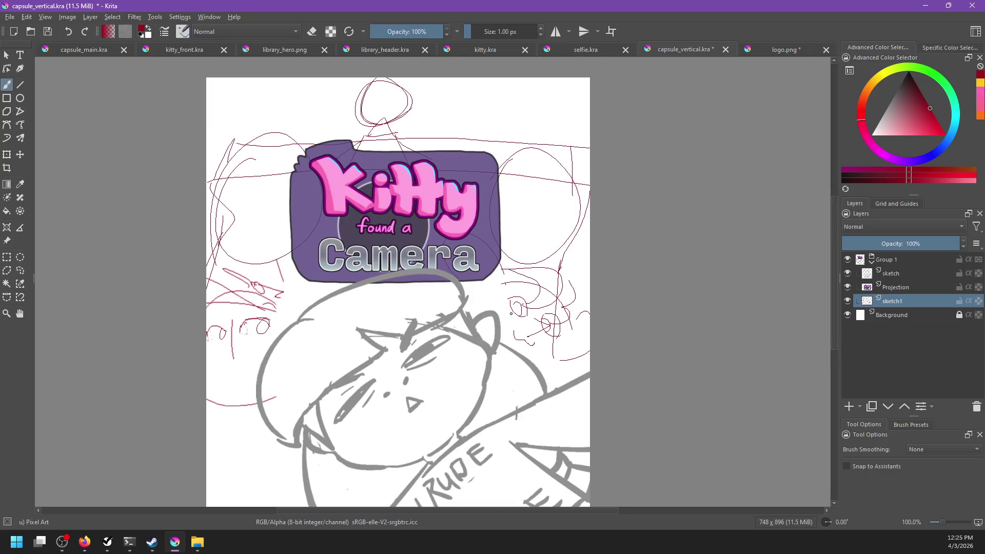
scroll(496, 296, "down", 4)
scroll(471, 264, "up", 1)
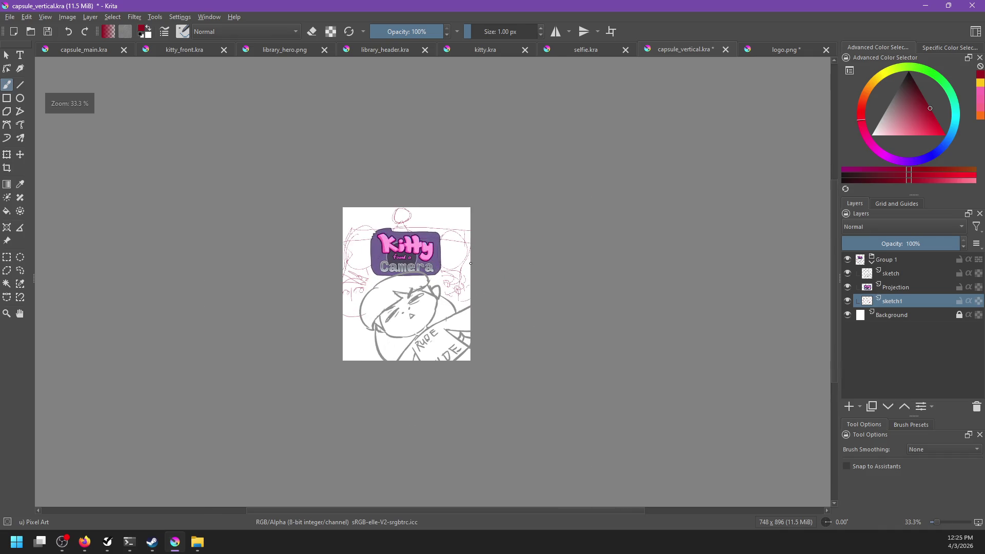
key("alt+Tab")
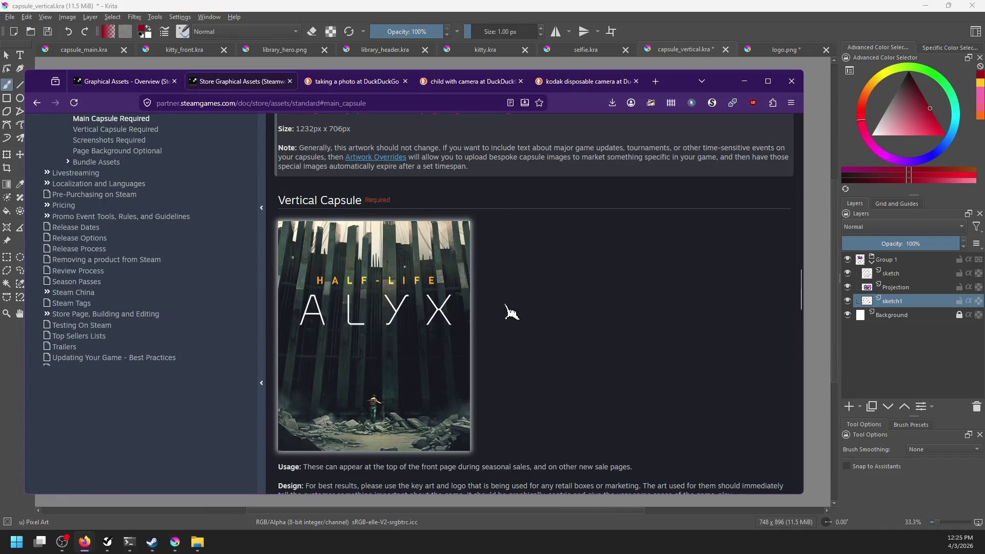